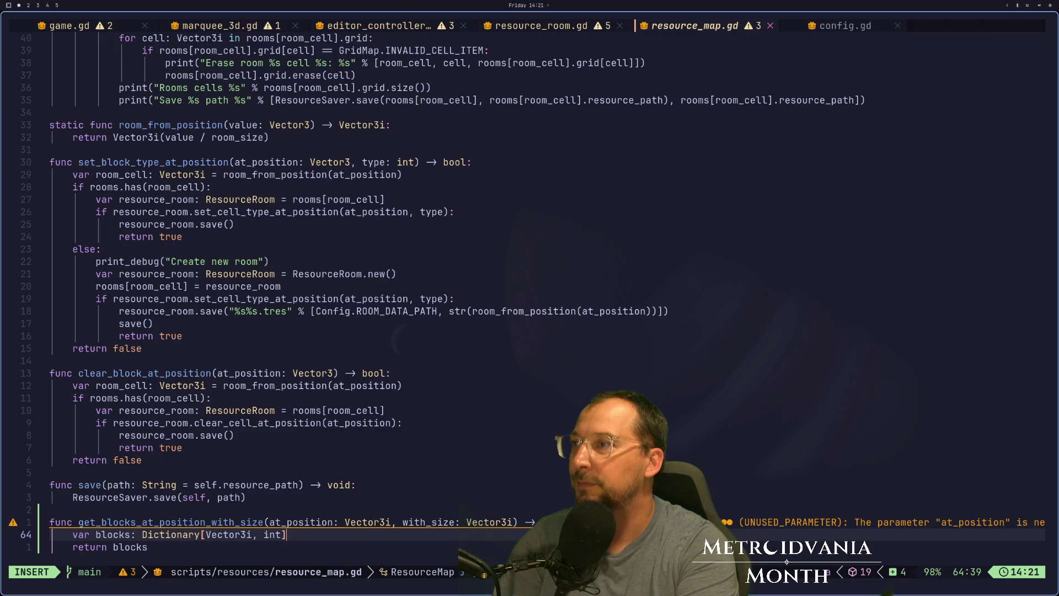
Step: Start a 'for' loop on a new indented line 65 below the var blocks dictionary
key("Return")
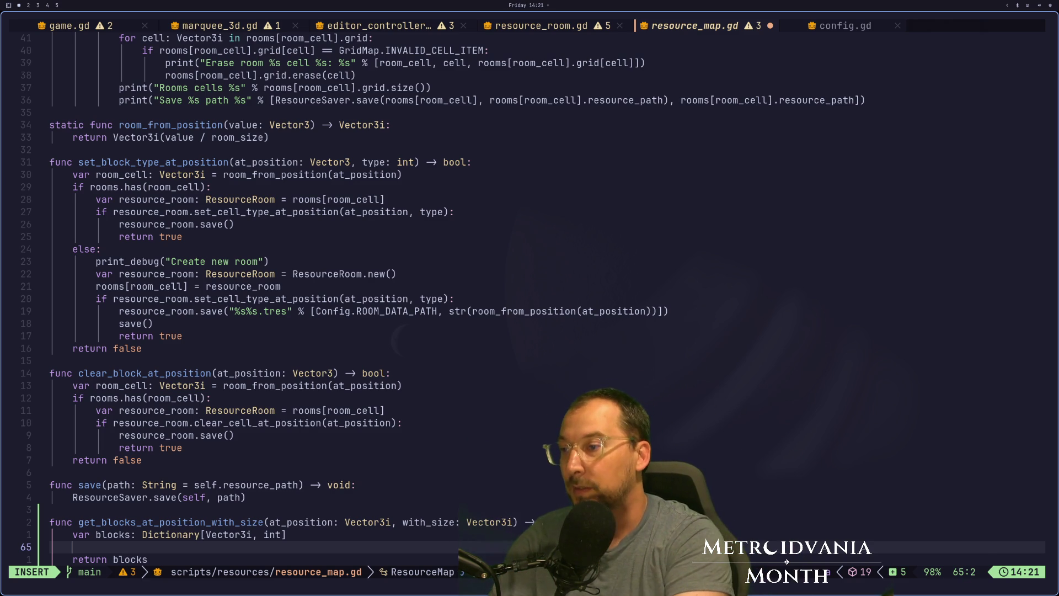
key("Escape")
key("k")
key("j")
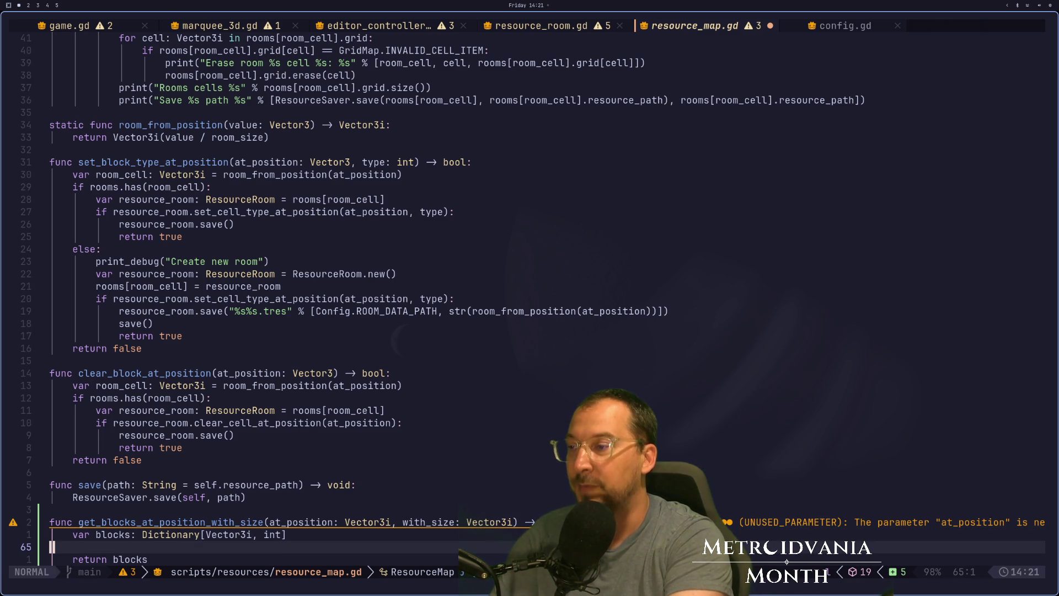
key("a")
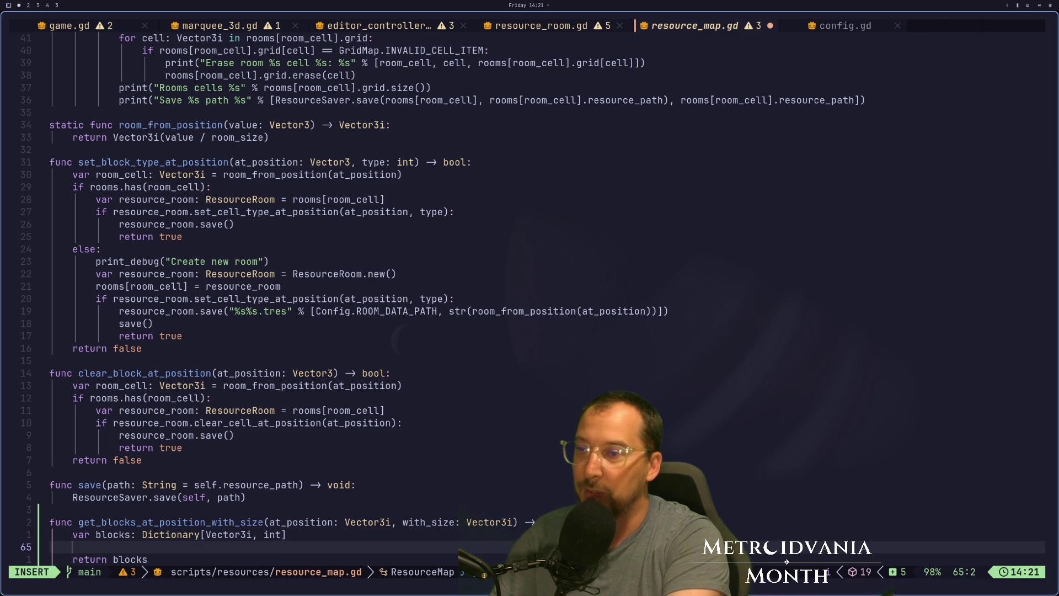
type("for")
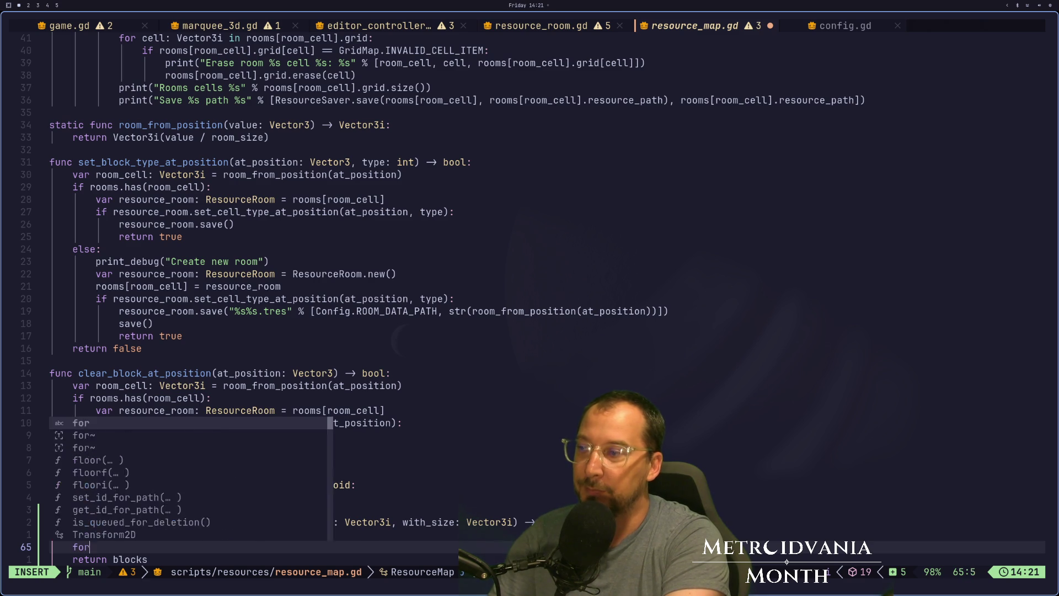
key("super+3")
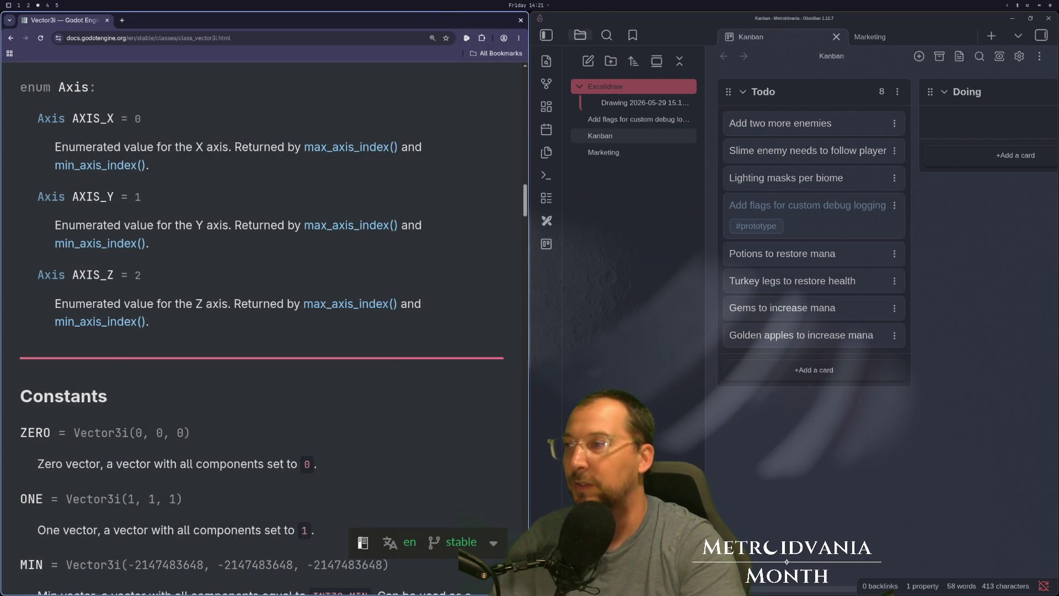
key("super+2")
key("super+1")
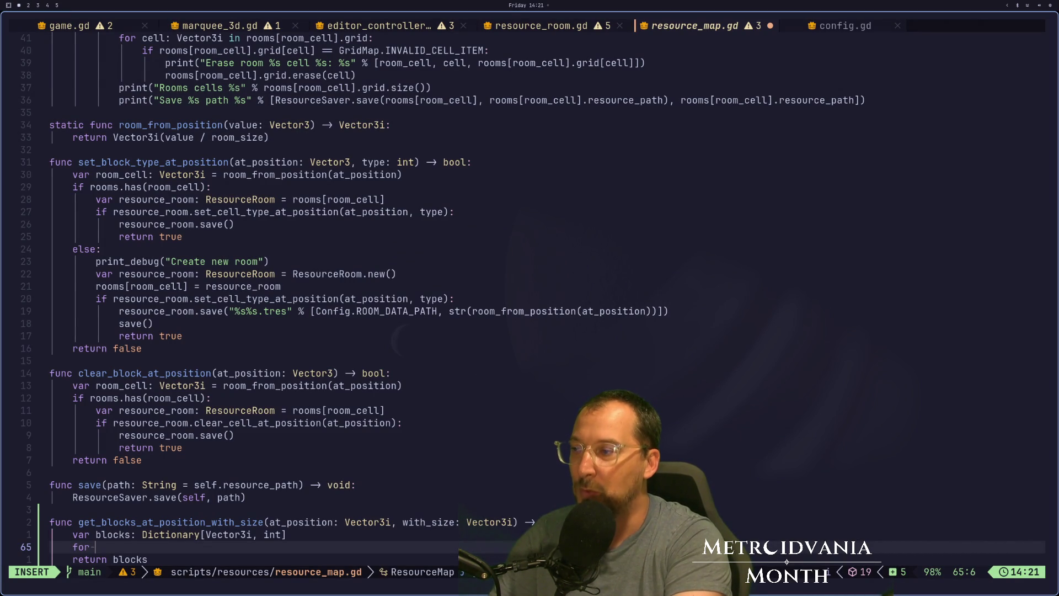
Step: Complete the header as 'for x: int in with_size.x:' with a blank line beneath
type("x")
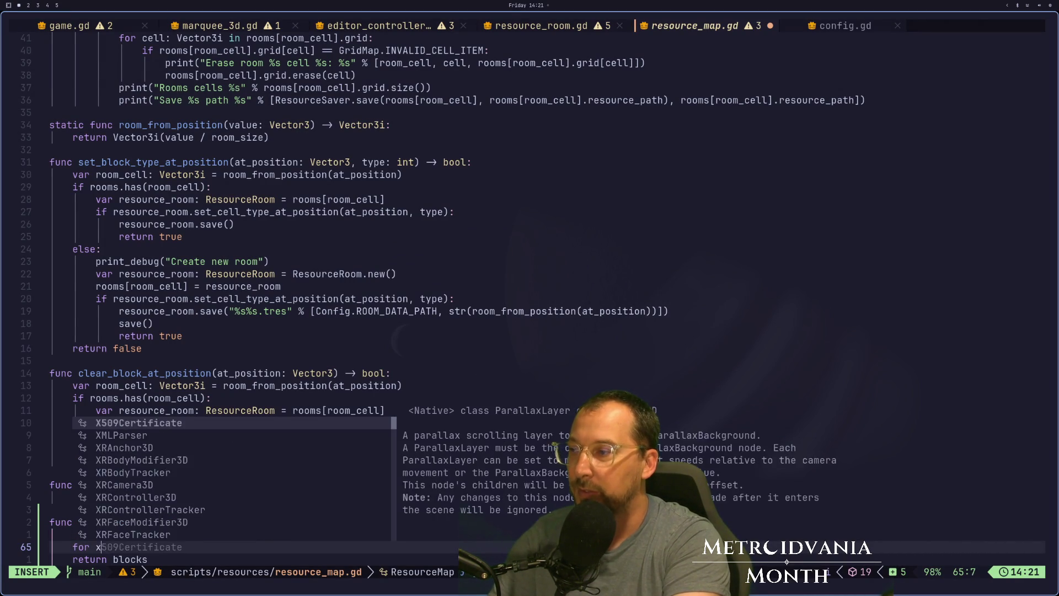
type(": int in ")
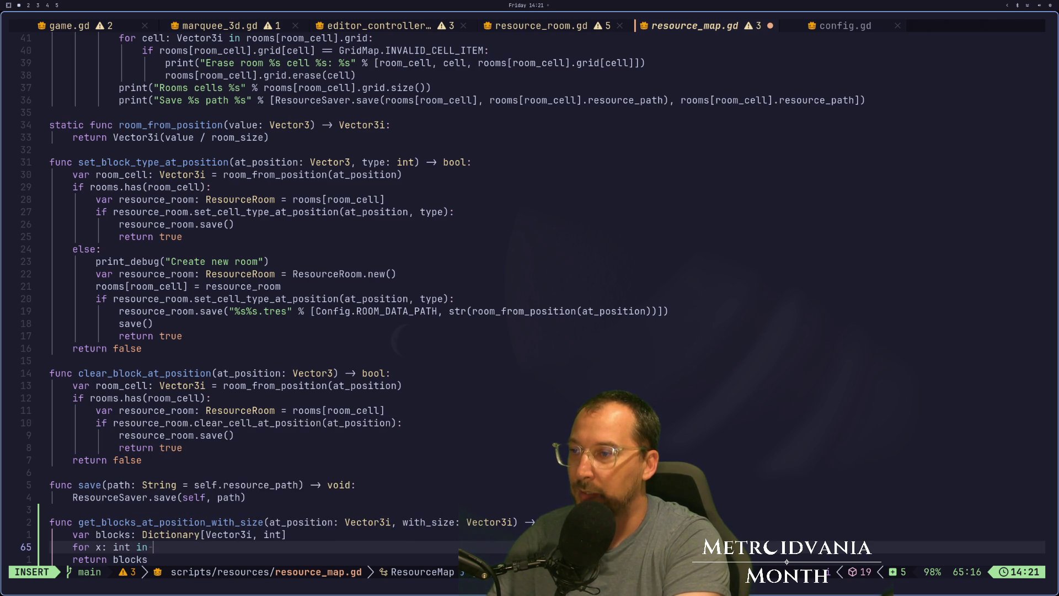
type("with_size")
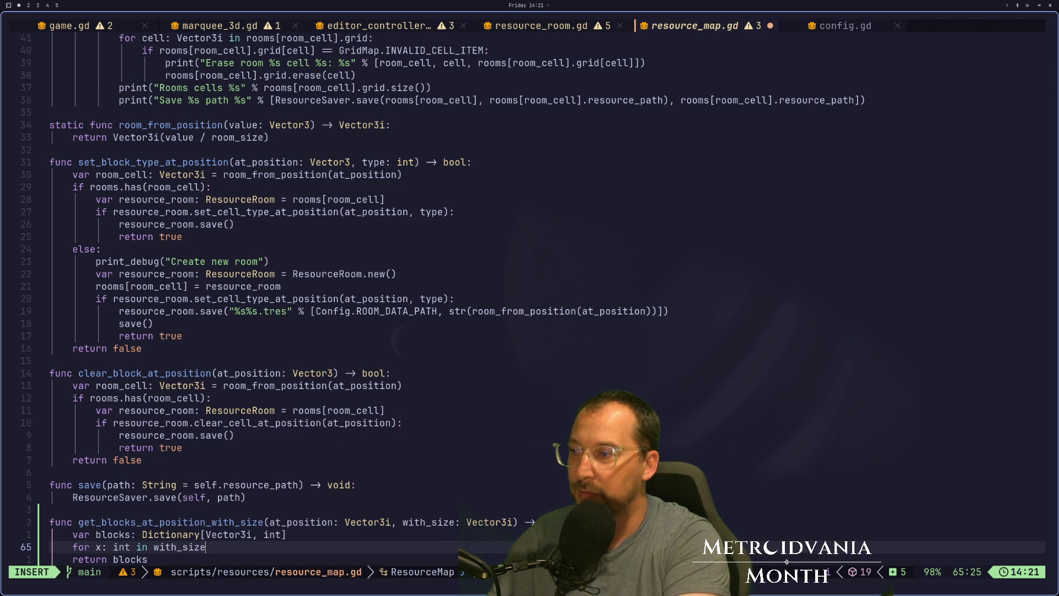
type(".x")
key("Escape")
key("a")
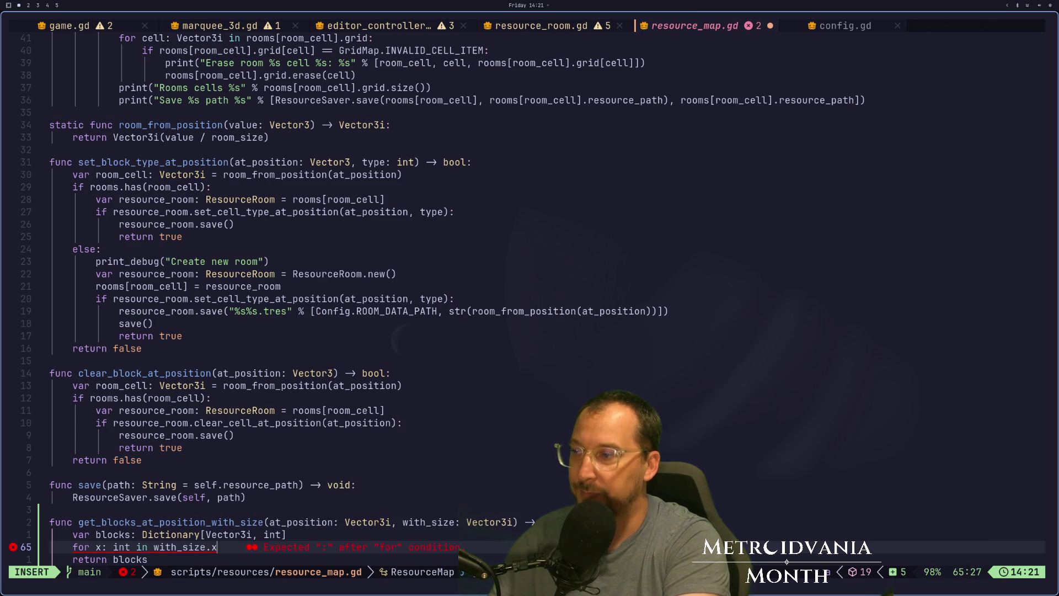
type(":")
key("Escape")
Step: Duplicate the for x header into three progressively indented nested loop lines
key("o")
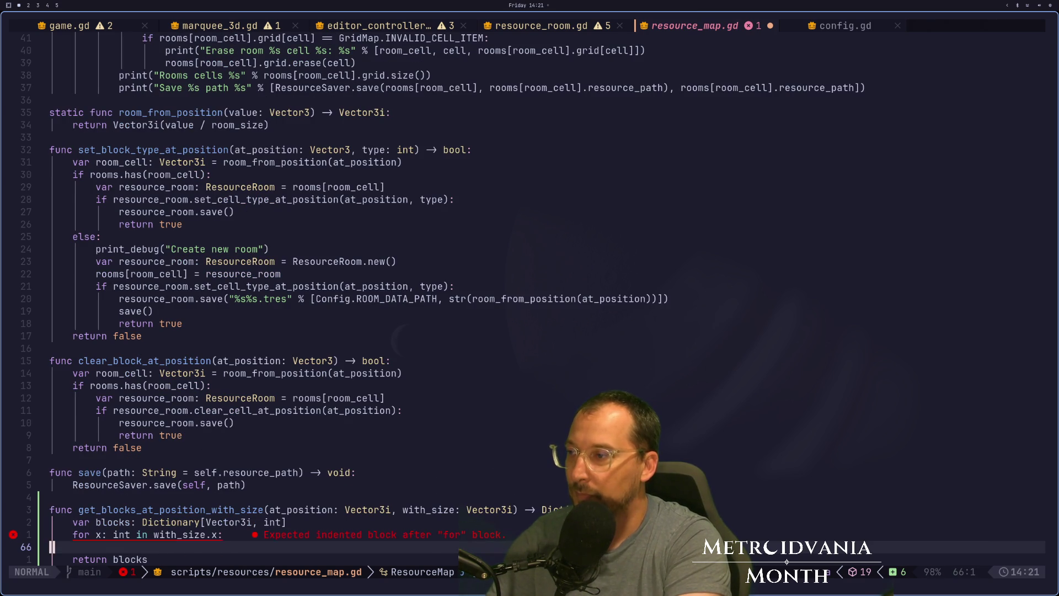
key("Escape")
left_click(98, 535)
key("y")
key("y")
key("o")
key("Escape")
key("p")
key("p")
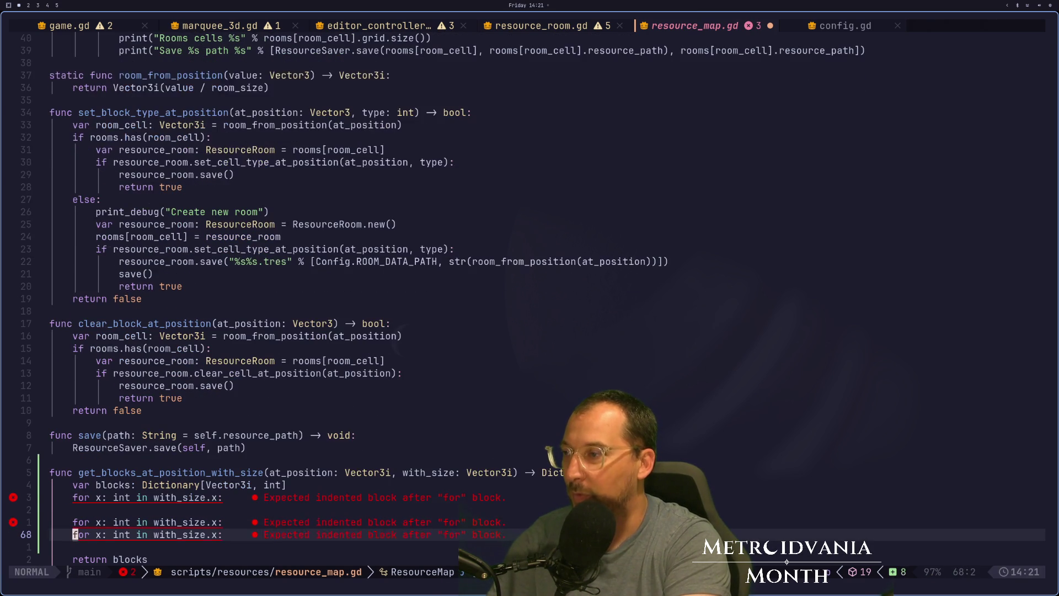
key("k")
key("greater")
key("greater")
key("j")
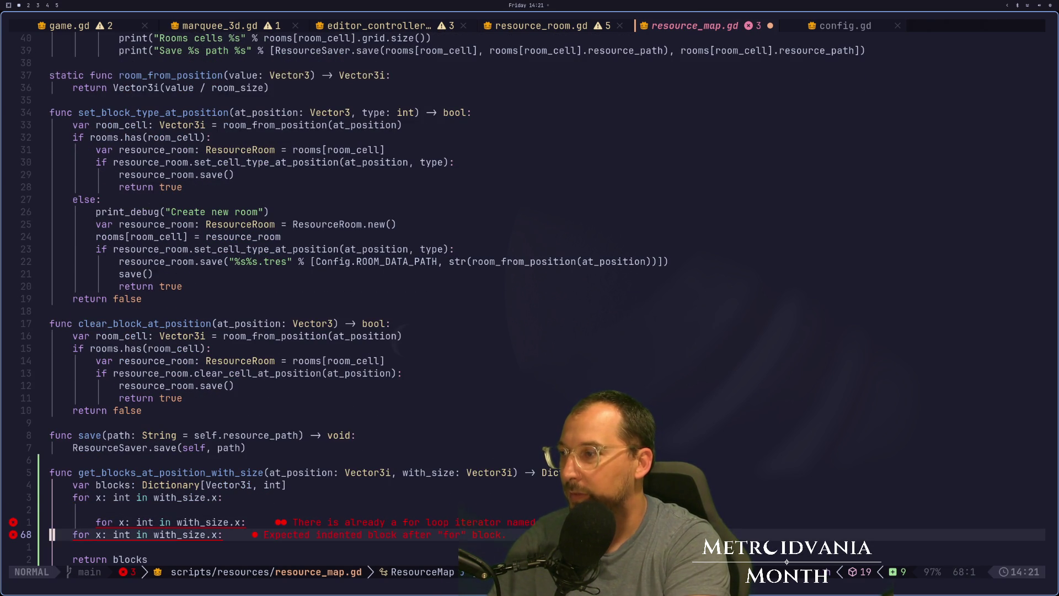
key("greater")
key("greater")
key("greater")
key("k")
key("k")
Step: Change the inner loops to iterate y over with_size.y and z over with_size.z
key("d")
key("d")
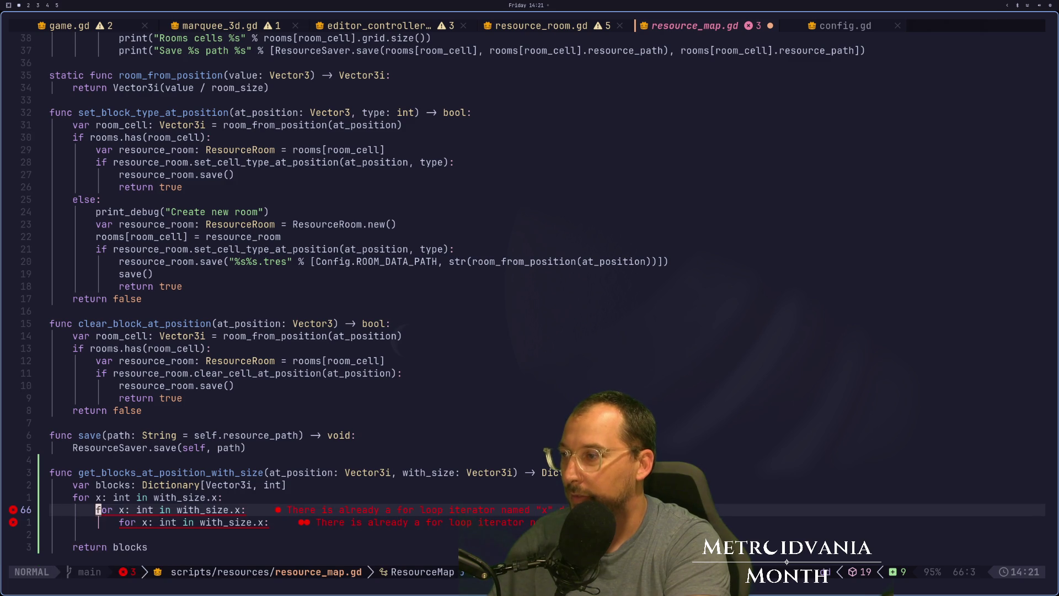
type("wsy")
key("Escape")
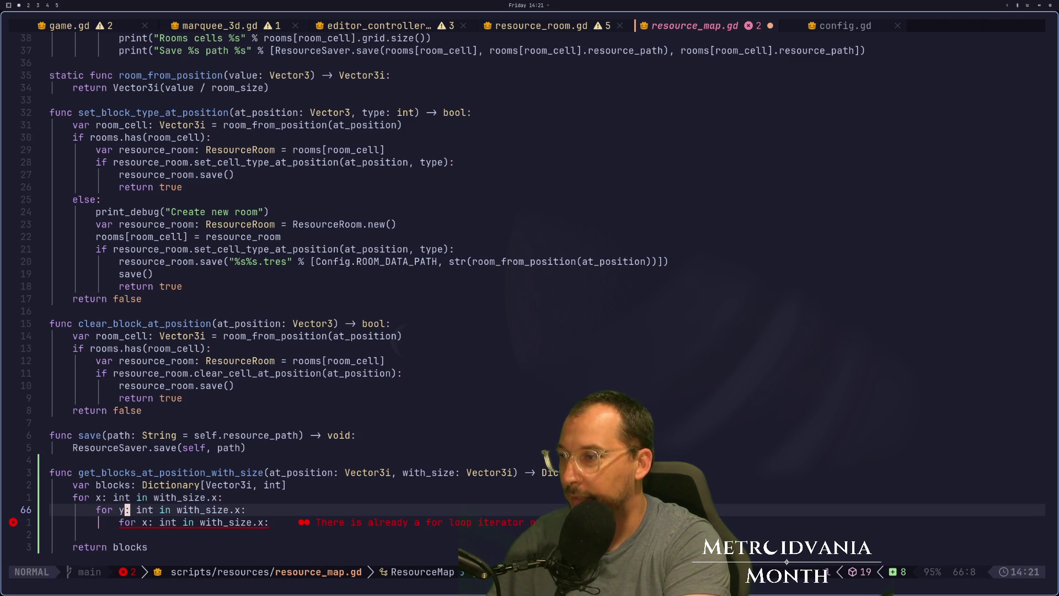
key("l")
key("l")
key("r")
key("y")
key("j")
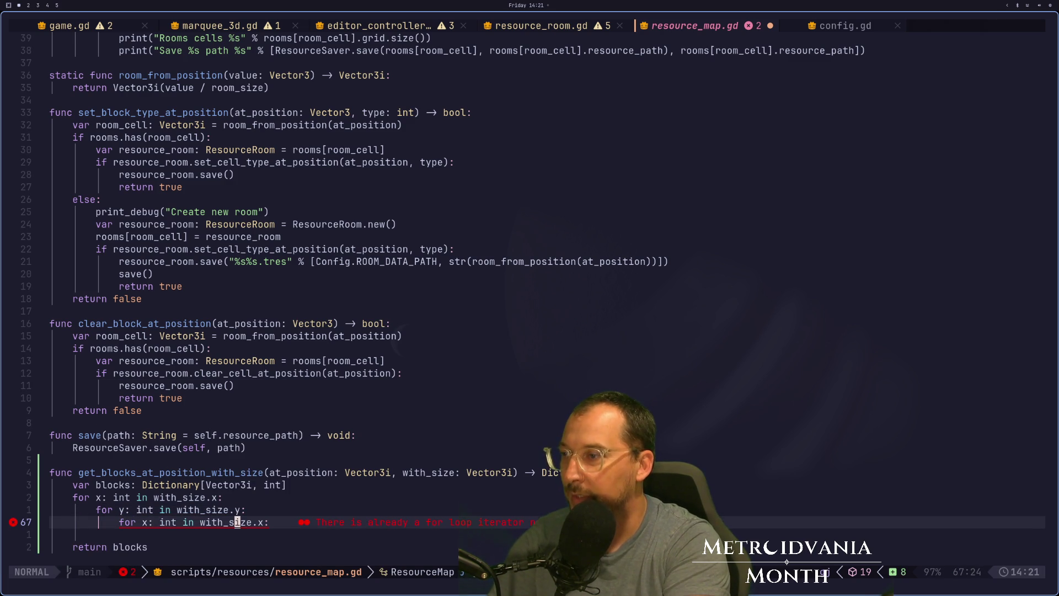
type("h_siz")
key("Escape")
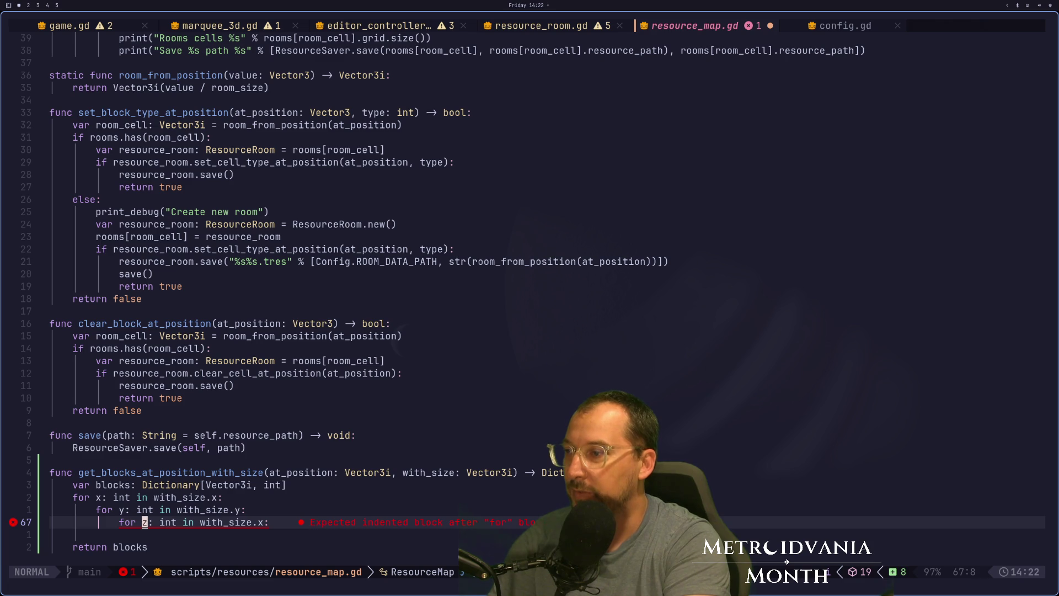
type("cz")
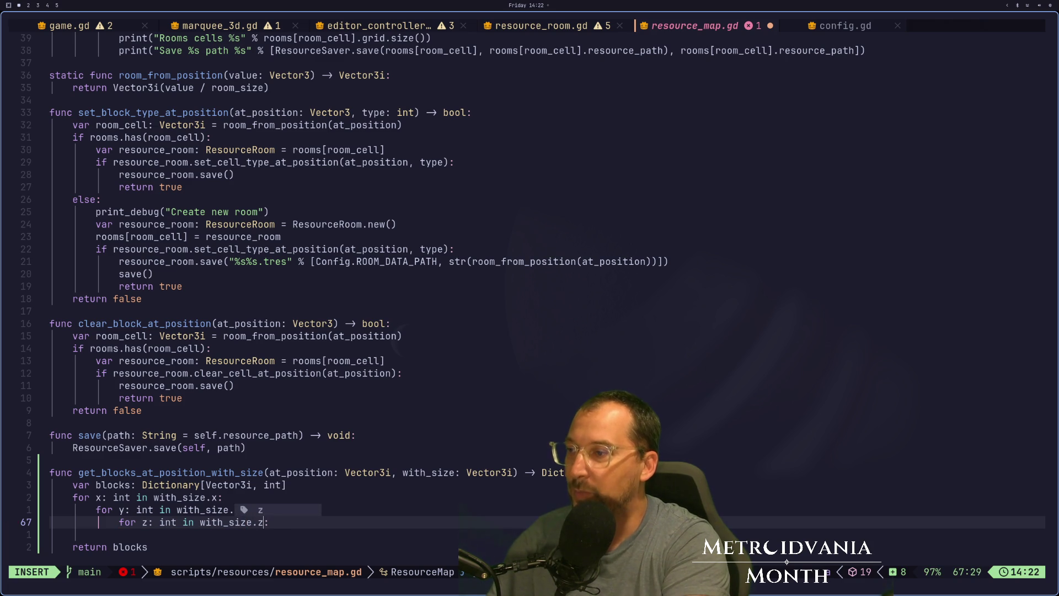
key("Escape")
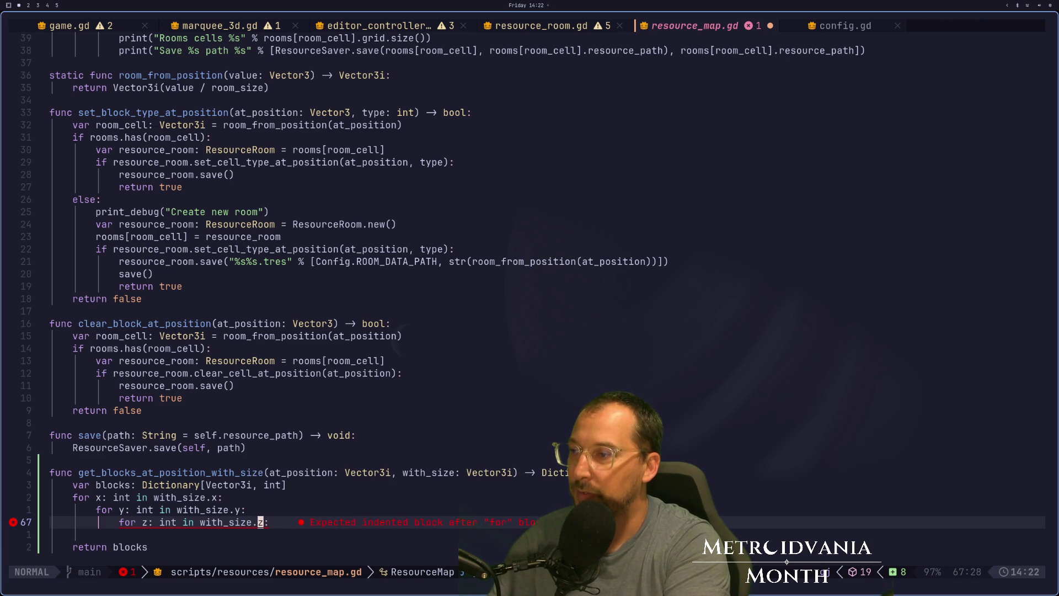
Step: Give the innermost z loop a 'pass' body and save resource_map.gd
key("j")
key("o")
key("BackSpace")
key("BackSpace")
key("BackSpace")
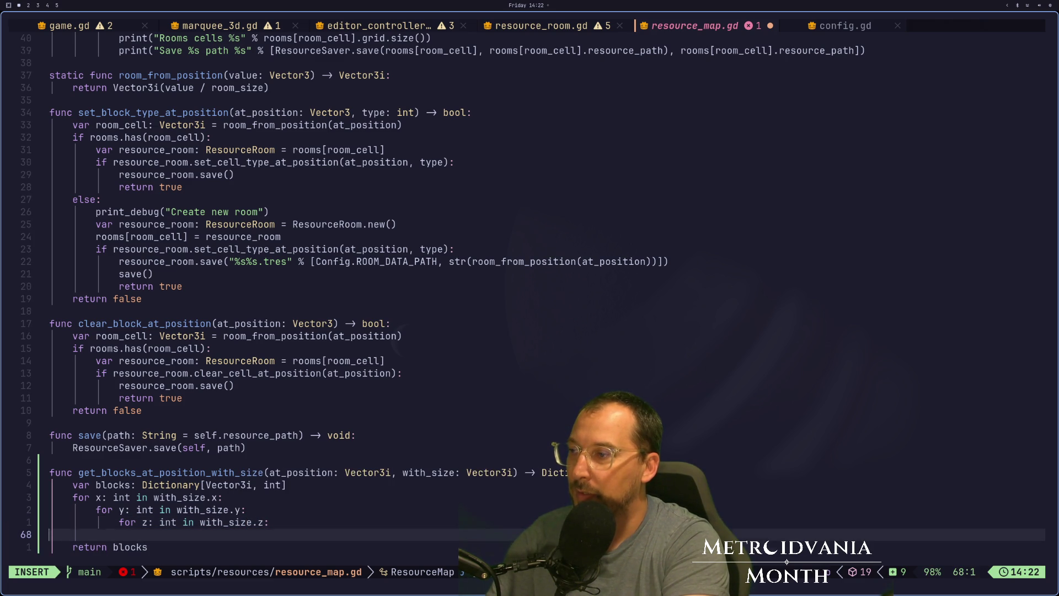
key("Return")
type("pass")
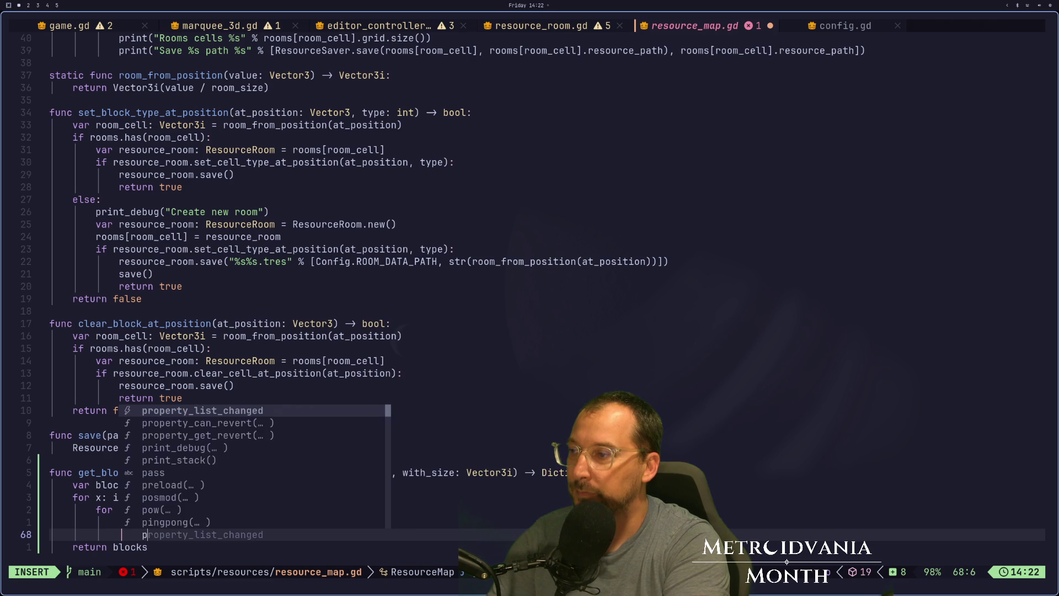
key("Escape")
key("ctrl+s")
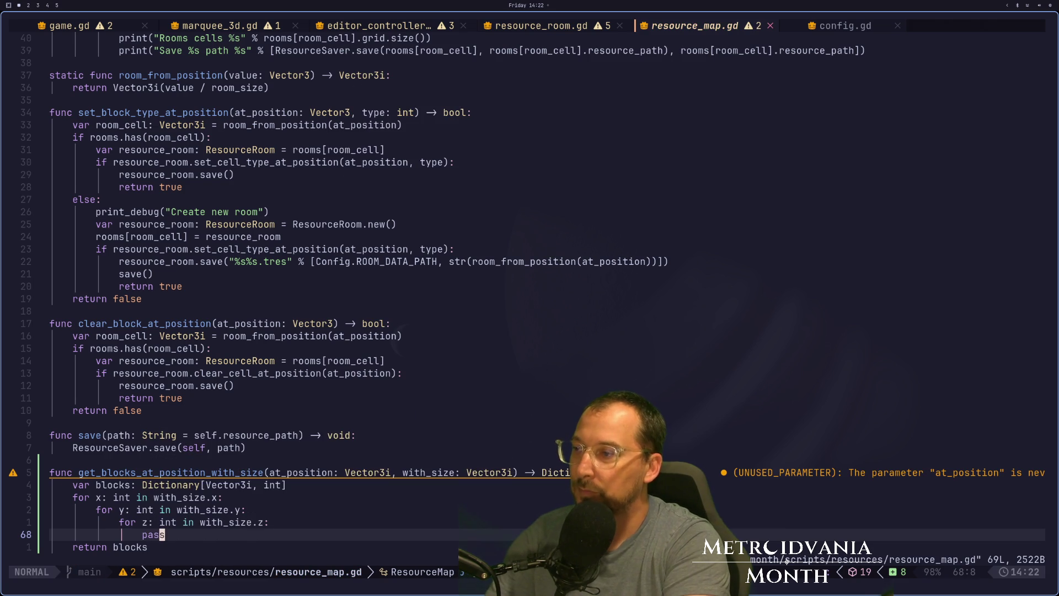
Step: Start a line-wise selection of the loop block from the for x line
key("k")
key("k")
key("k")
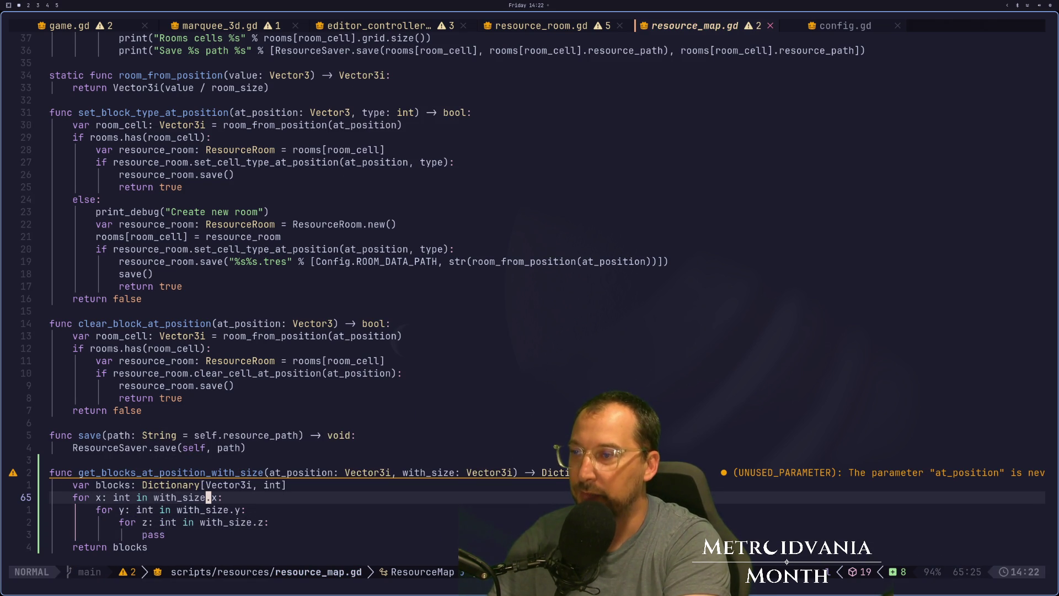
key("h")
key("h")
key("h")
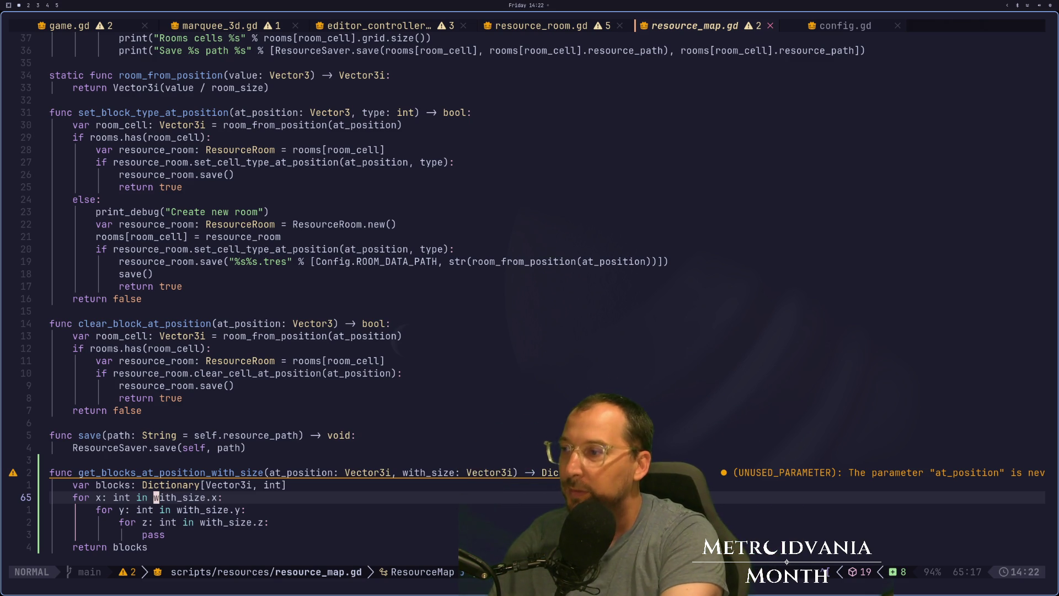
key("shift+v")
Step: Copy the nested x/y/z loop lines and switch to game.gd, moving up toward _ready
key("j")
key("j")
key("j")
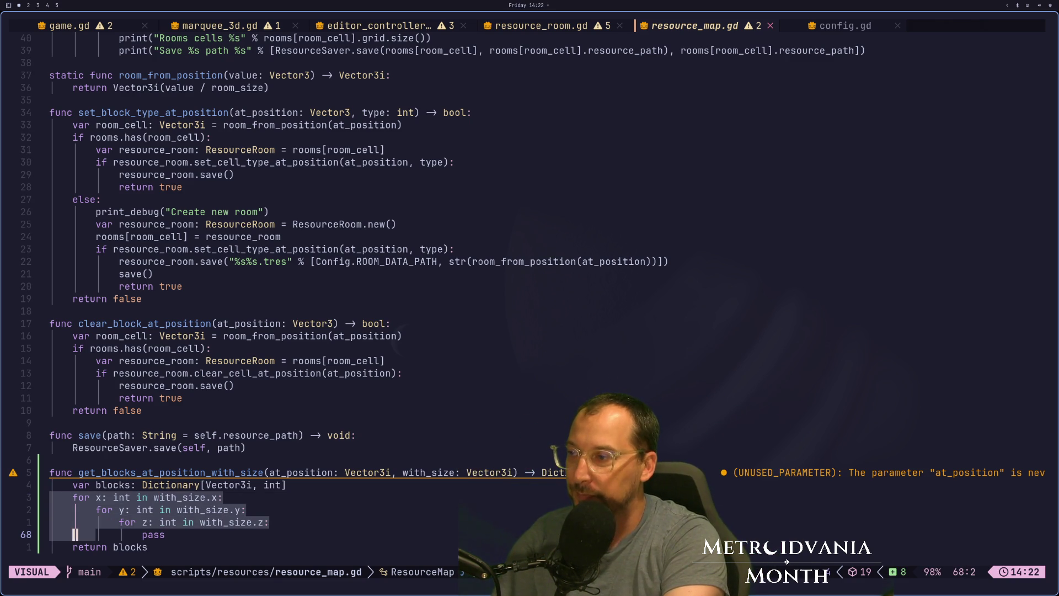
key("y")
key("ctrl+o")
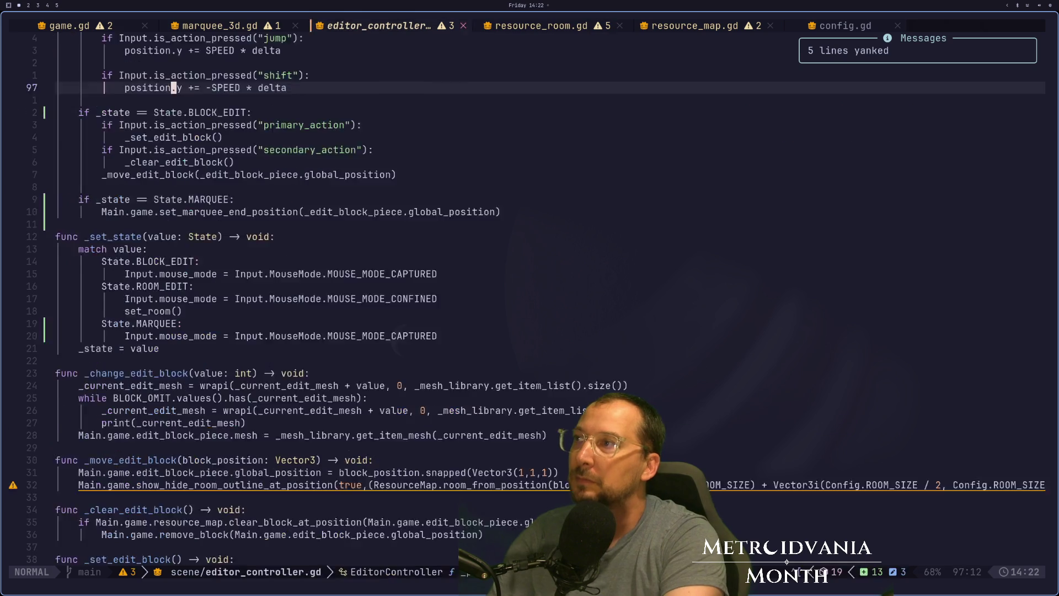
key("ctrl+o")
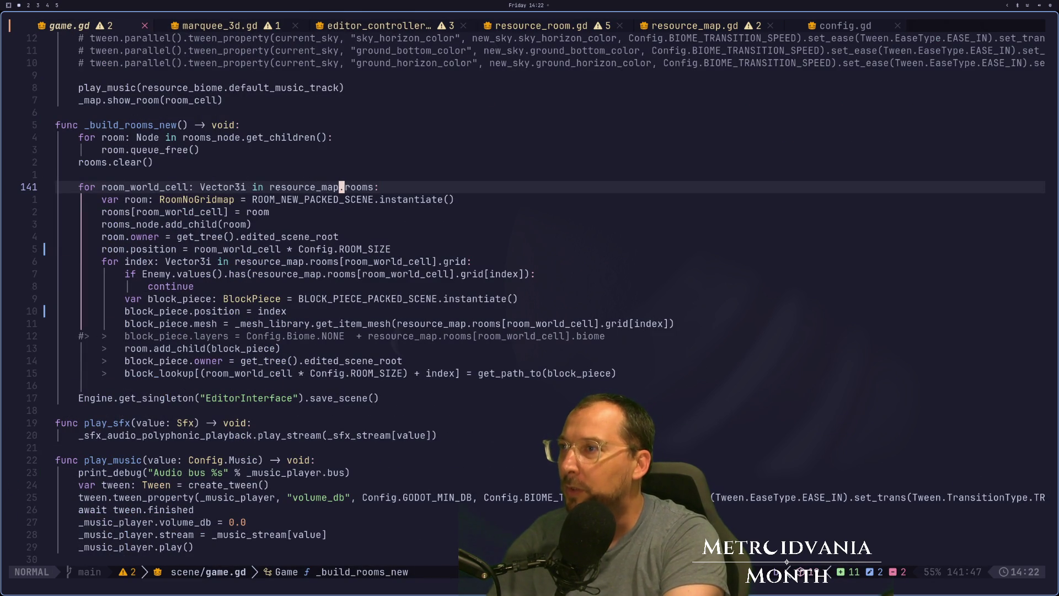
key("k")
key("k")
key("k")
key("k")
key("k")
key("k")
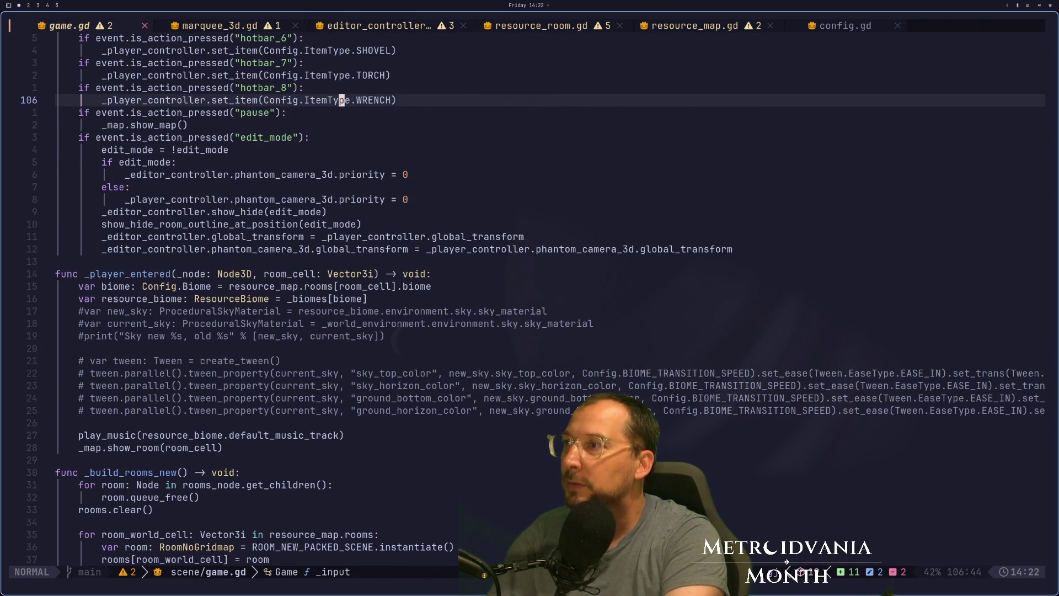
key("k")
key("k")
key("k")
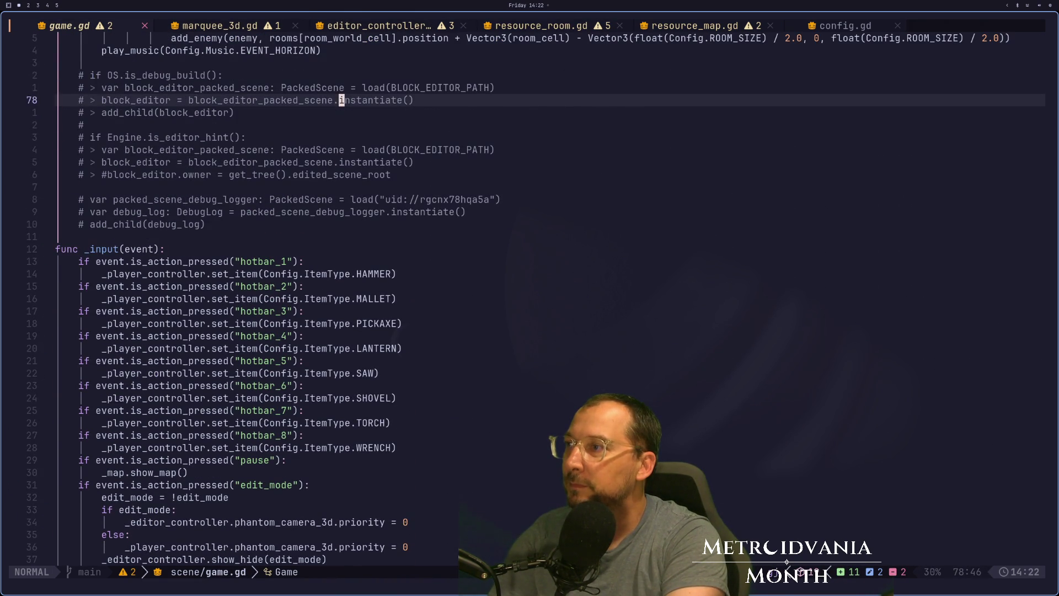
Step: Paste the nested loops under func _ready and put the for x loop on its own line
key("j")
key("j")
key("j")
key("k")
key("k")
key("k")
key("j")
key("j")
key("j")
key("p")
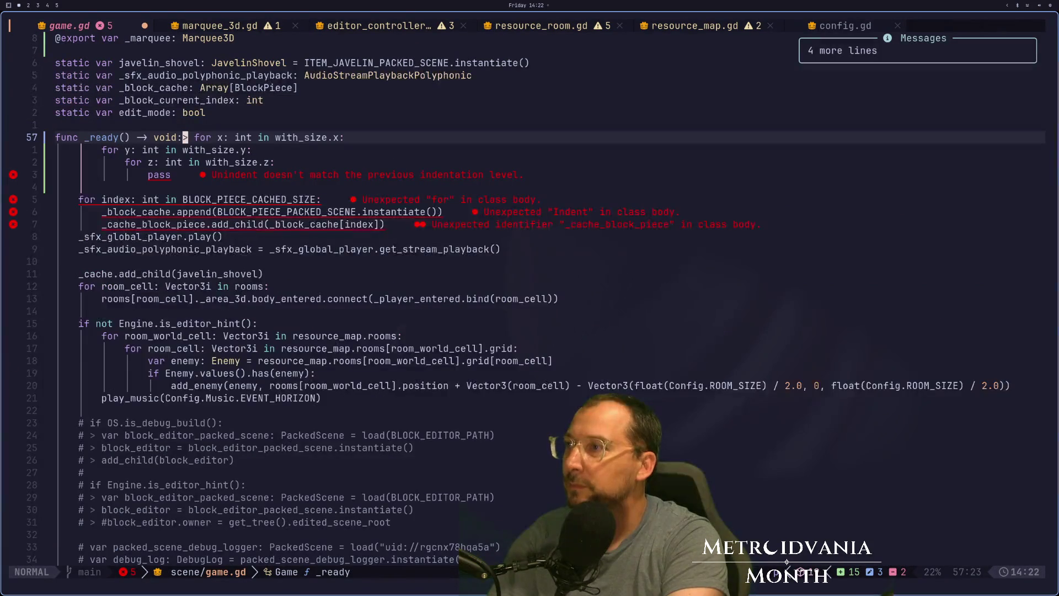
key("w")
key("s")
key("BackSpace")
key("BackSpace")
key("BackSpace")
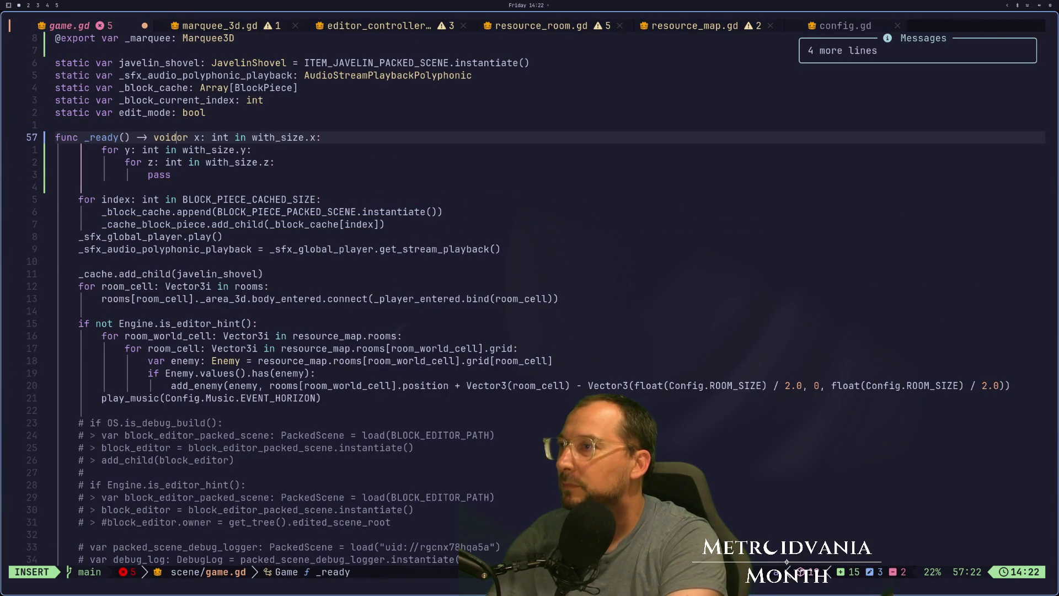
type(":")
key("Return")
type("f")
key("Escape")
Step: Save game.gd with :w and open an empty line above the loops
type(":w")
key("Return")
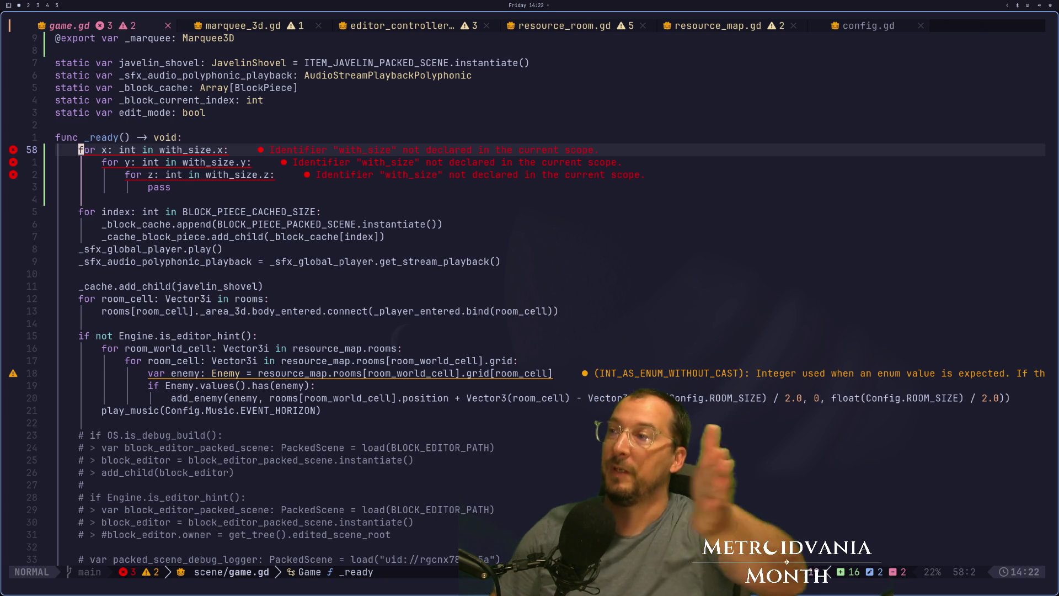
key("k")
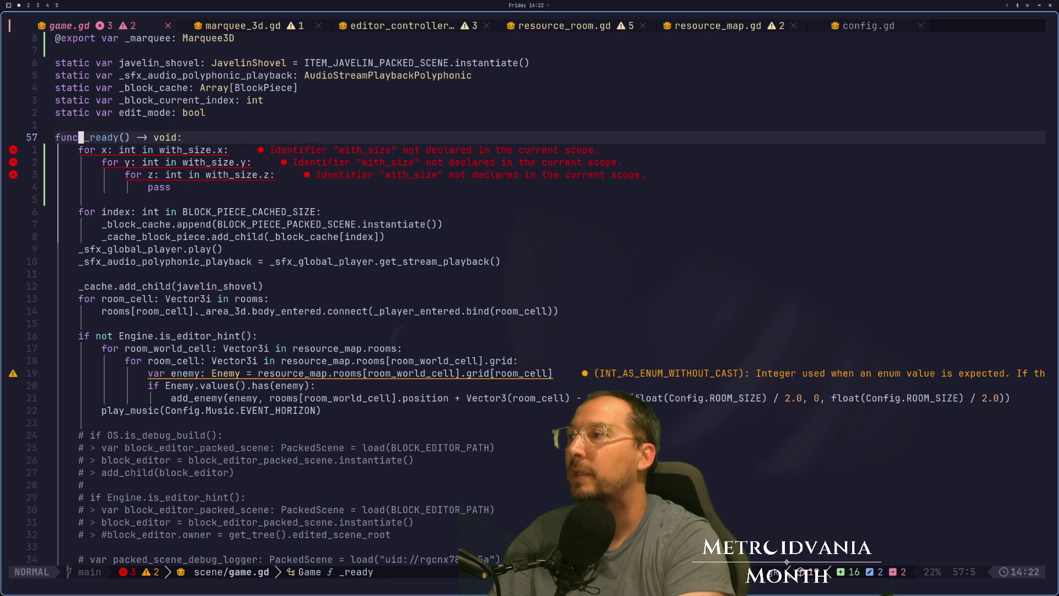
key("o")
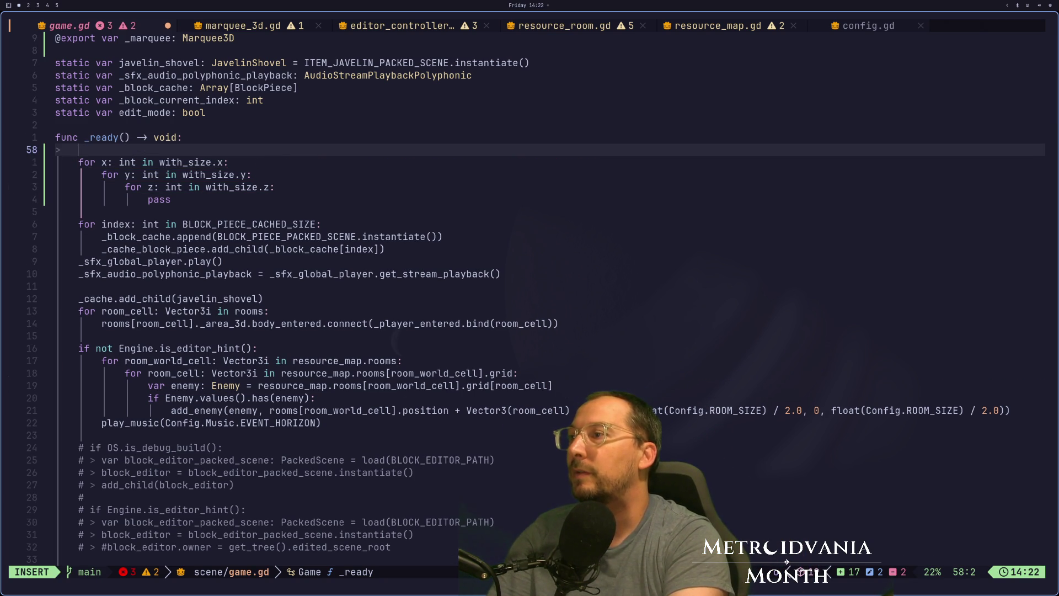
Step: Declare 'var with_size: Vector3i = Vector3i(20,0,10)' in _ready and save game.gd
type("var wit")
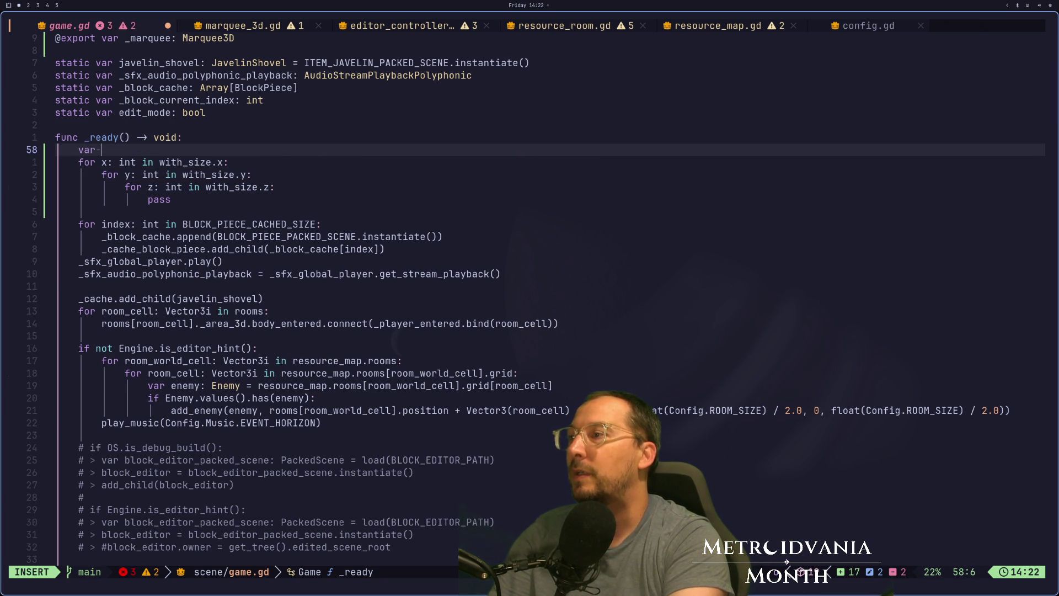
type("h")
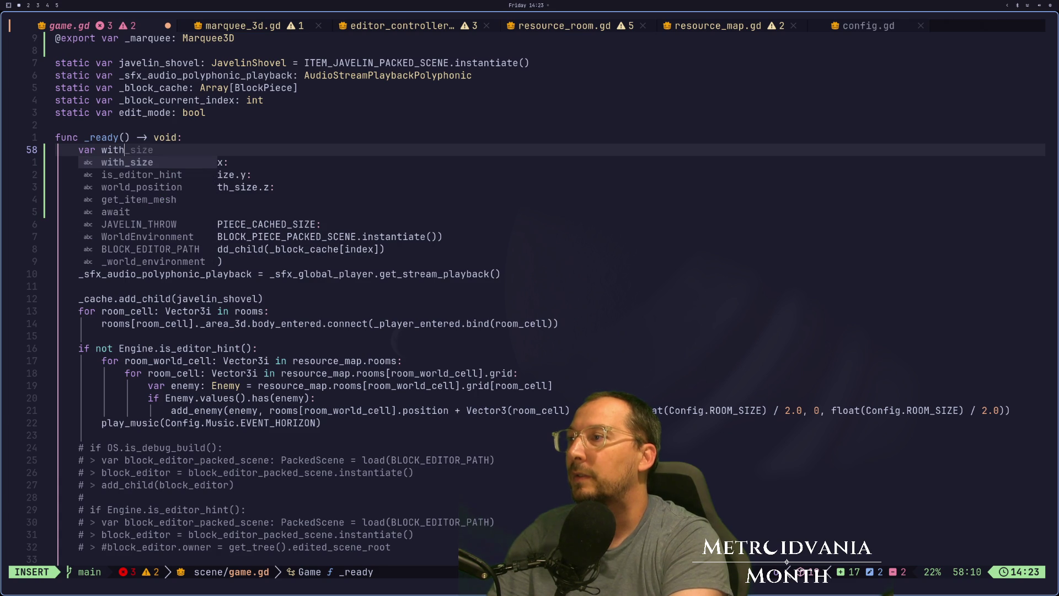
type("_size: Vecto")
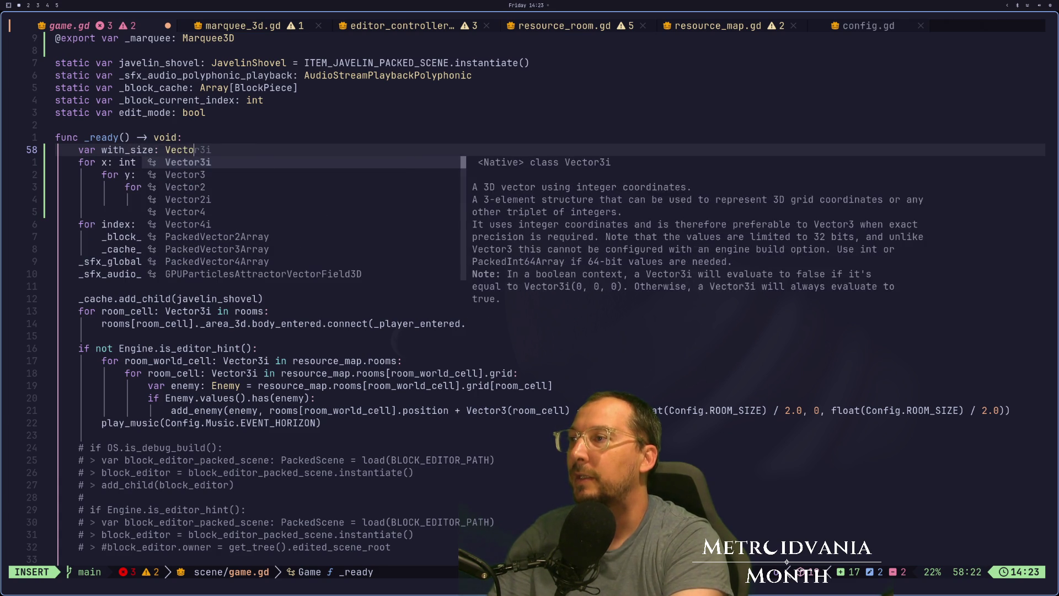
key("Return")
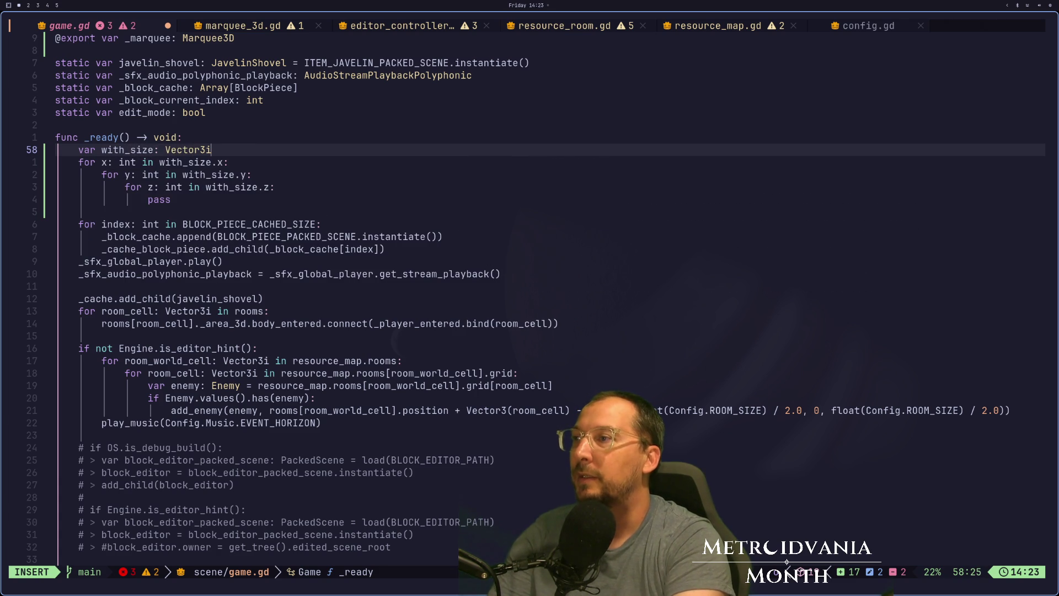
type(" = Vecot")
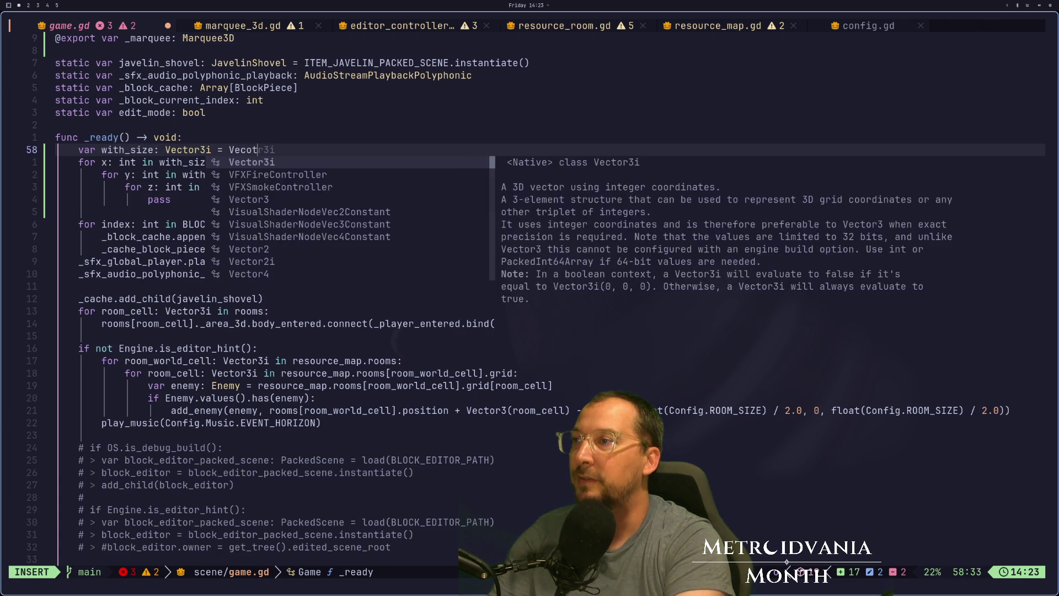
key("Return")
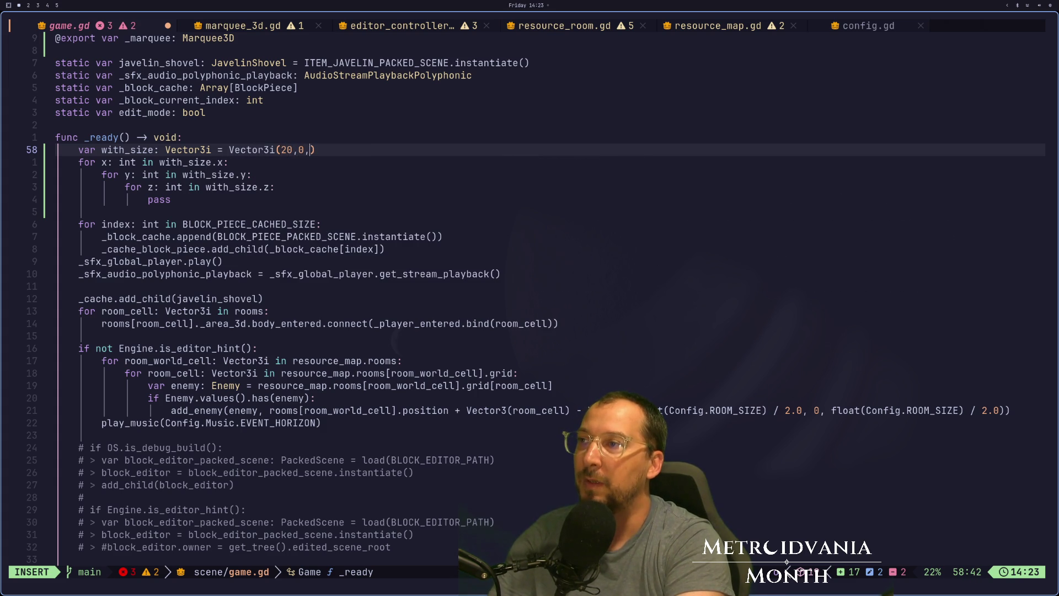
type("10")
key("Escape")
type(":w")
key("Return")
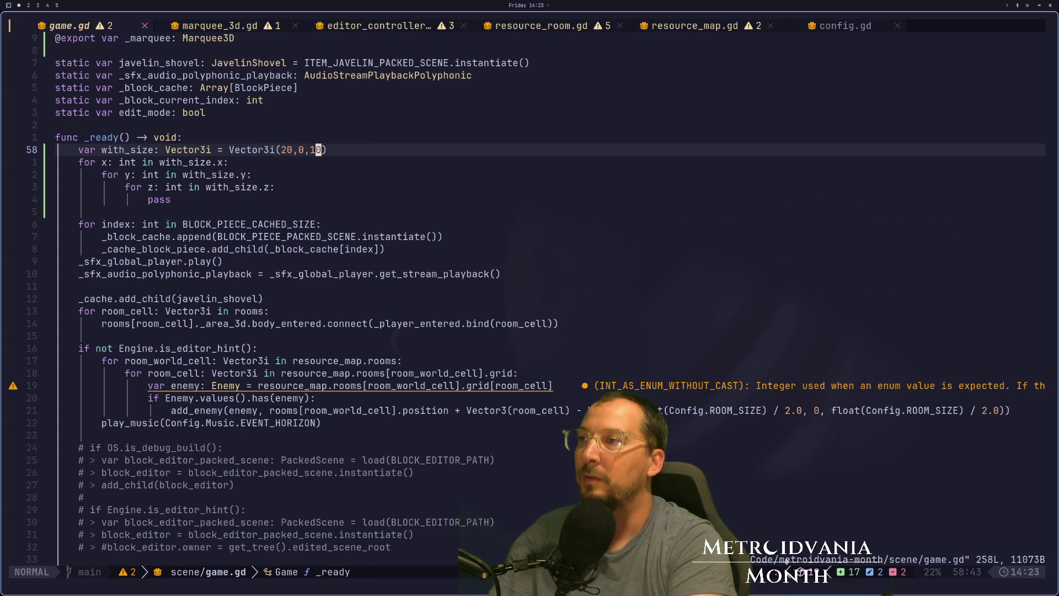
Step: Replace pass with print_debug("Iterate: %s" % Vector3i(x,y,z)) in the innermost loop
key("j")
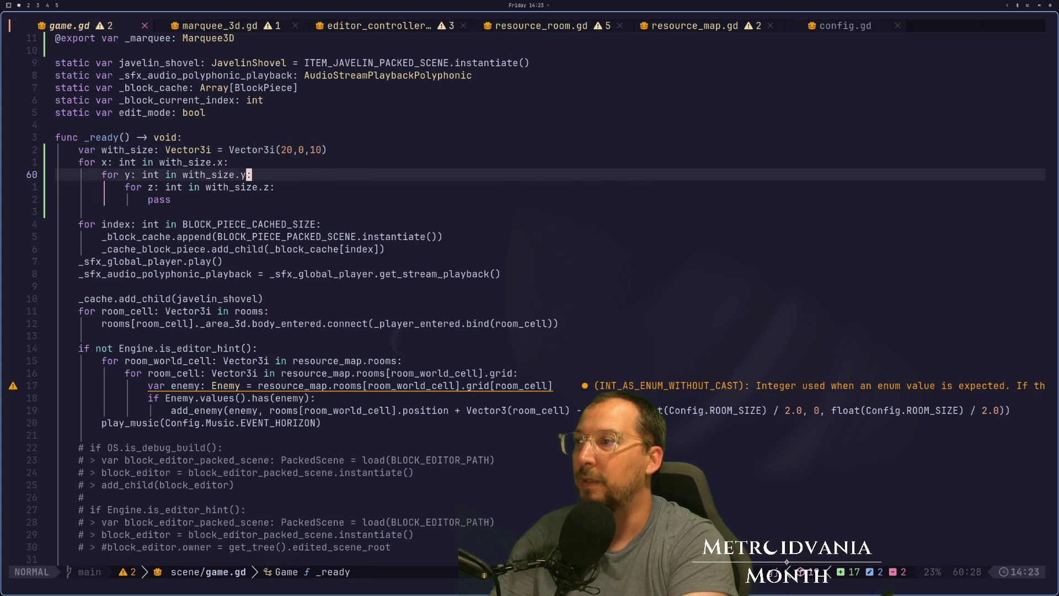
key("j")
key("j")
key("A")
key("Escape")
key("j")
key("A")
key("BackSpace")
key("BackSpace")
key("BackSpace")
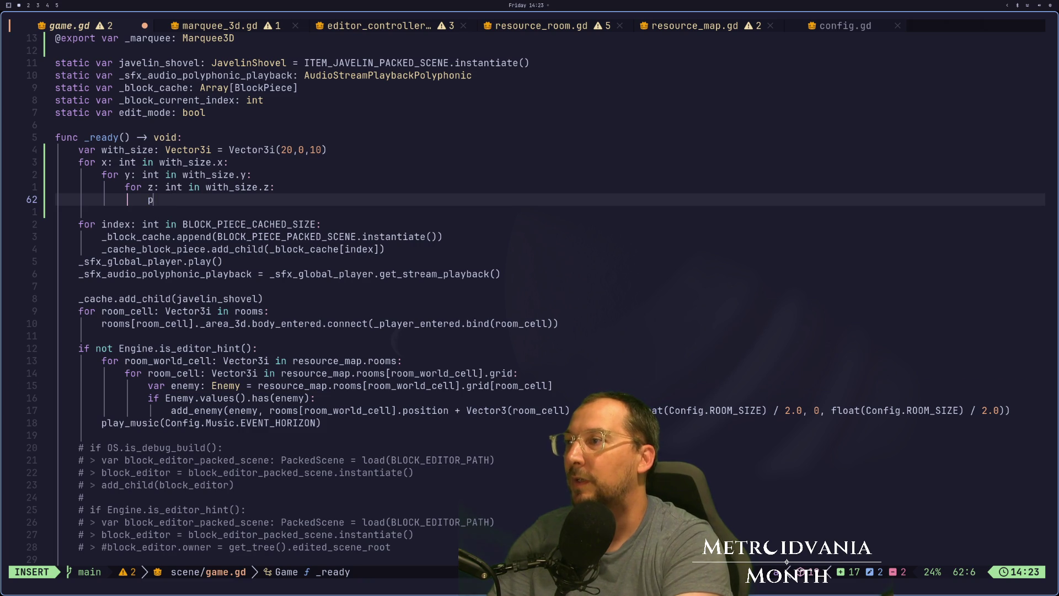
type("print)")
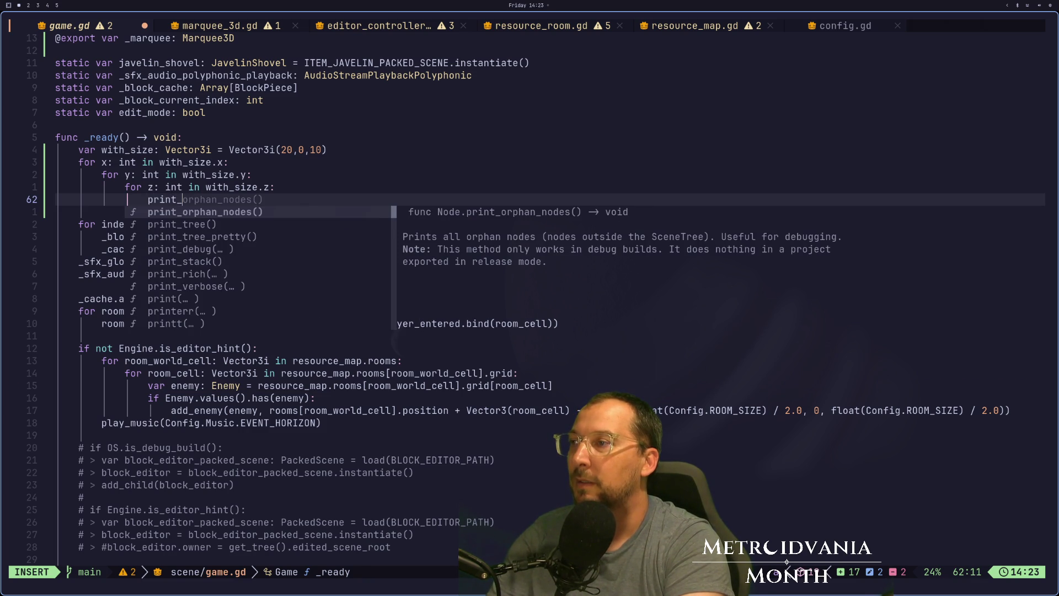
type("deb")
key("Return")
type("\"I")
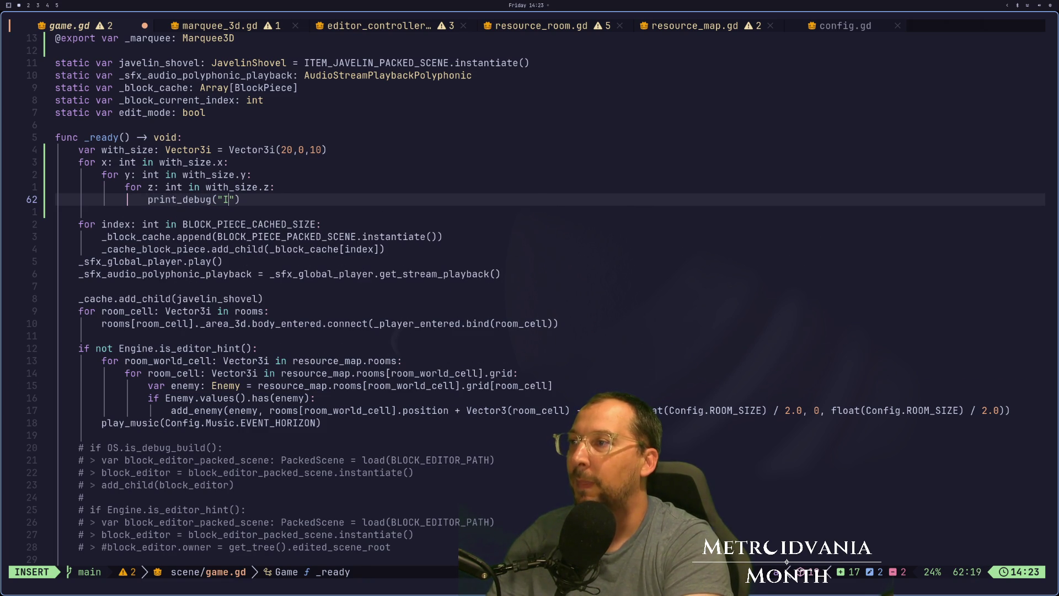
type("terate: %s")
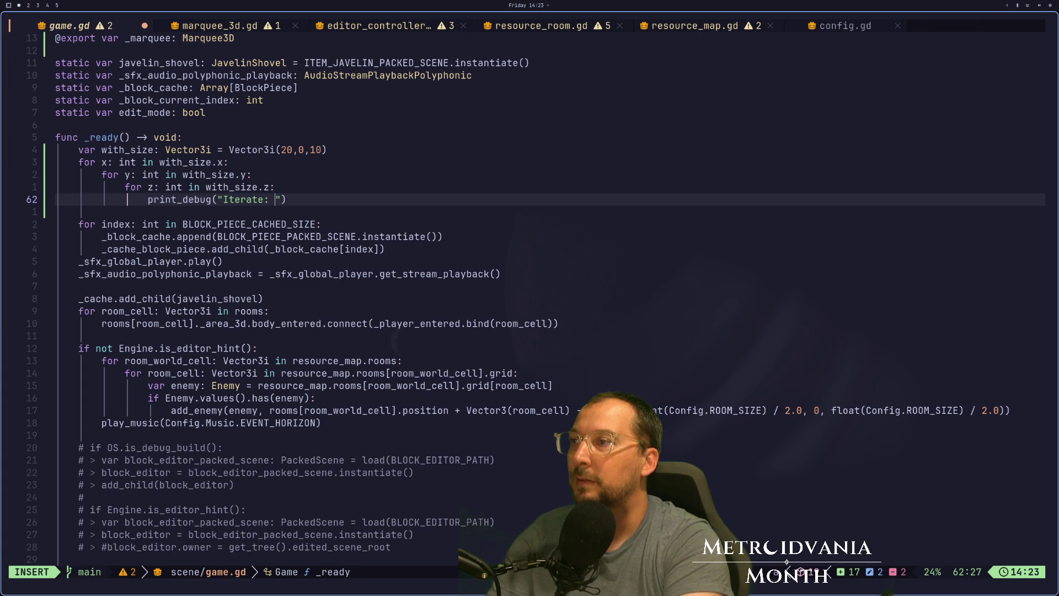
type("\" % V")
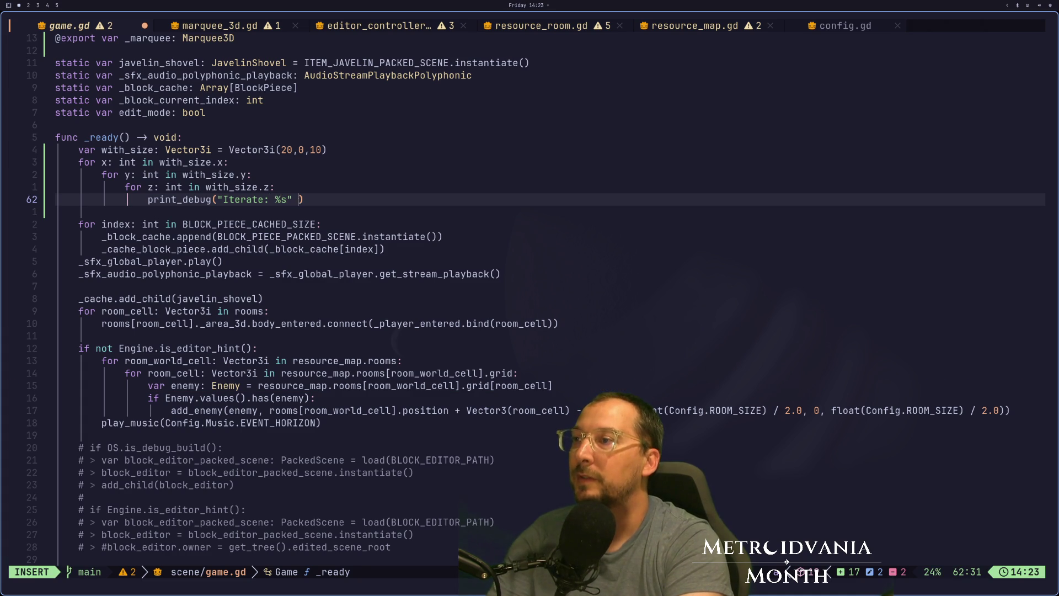
type("ector3i")
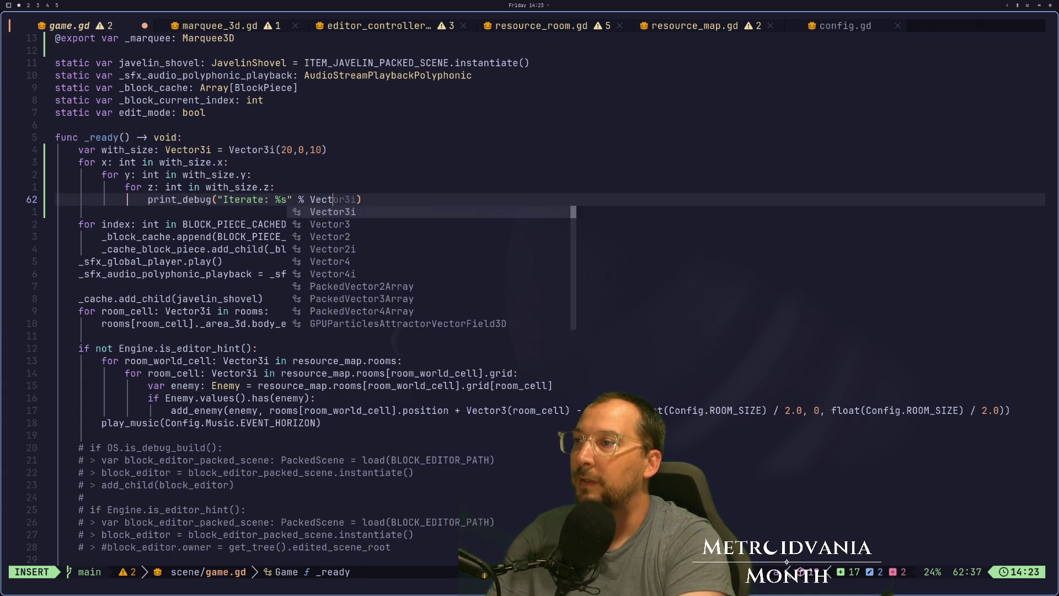
type("(x")
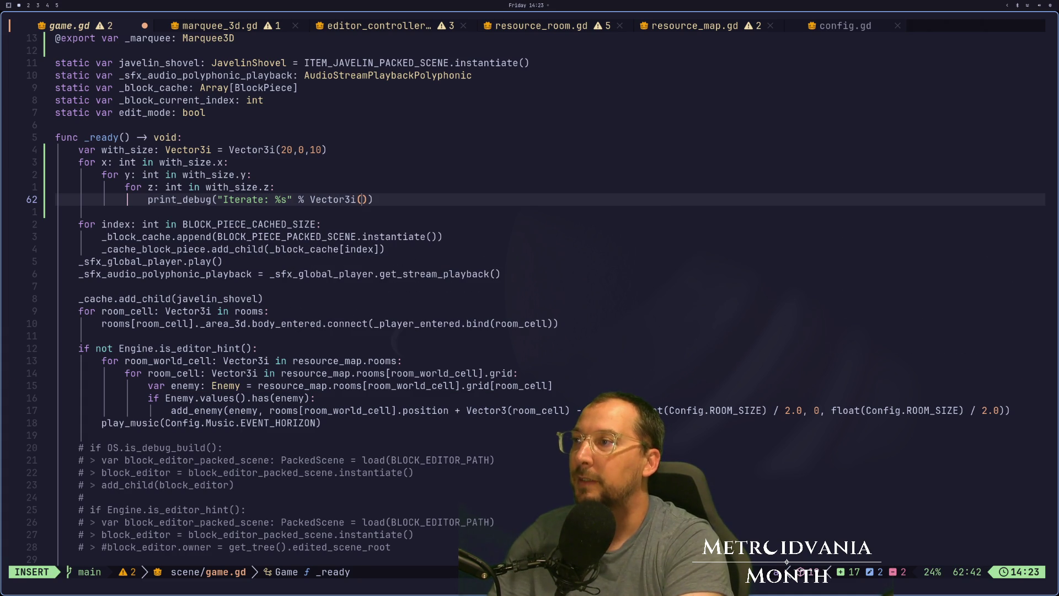
type(",y,z")
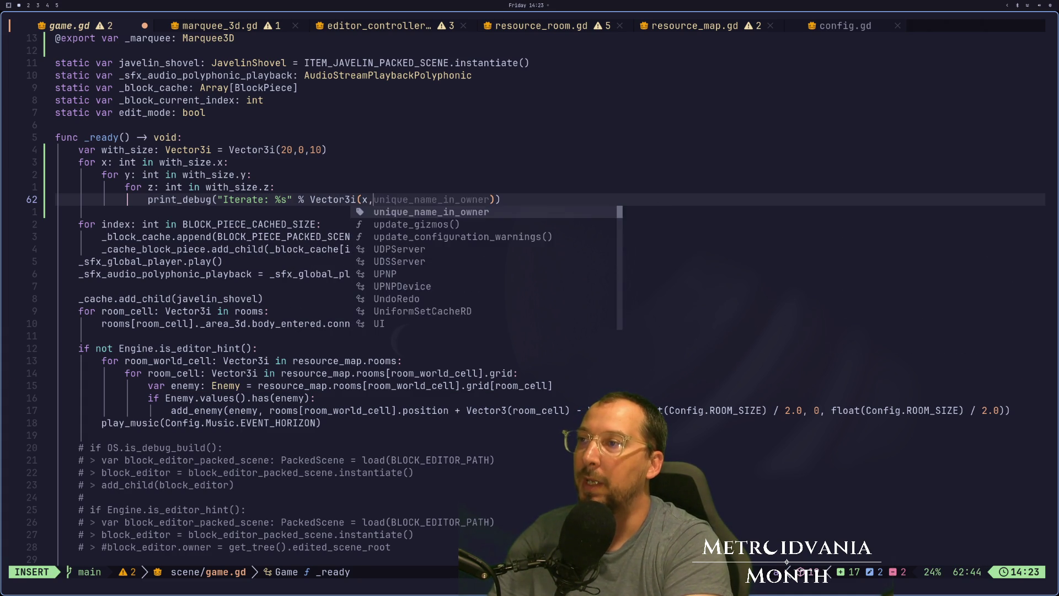
key("Escape")
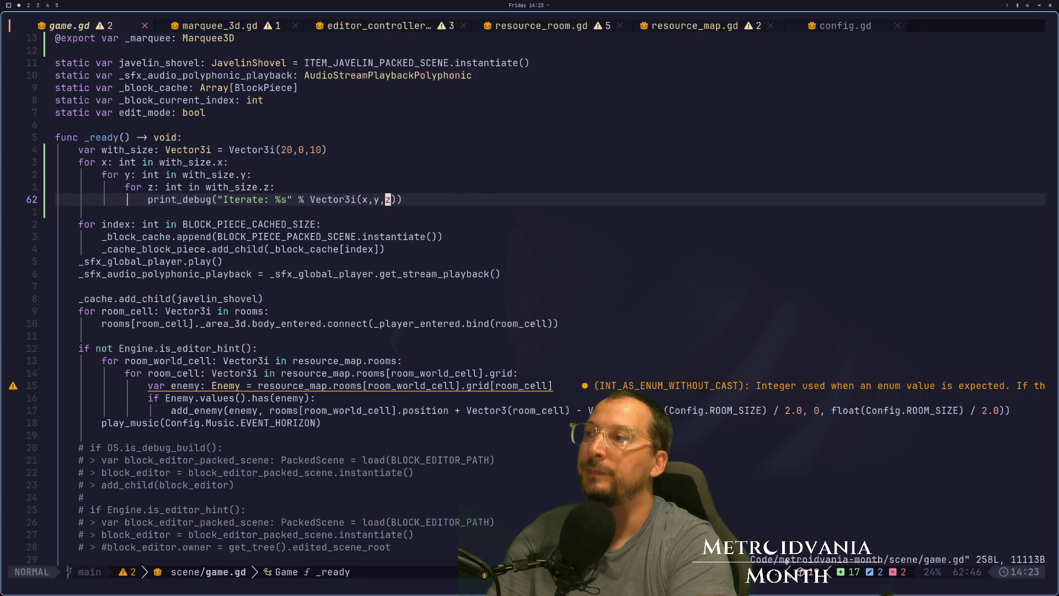
key("super+2")
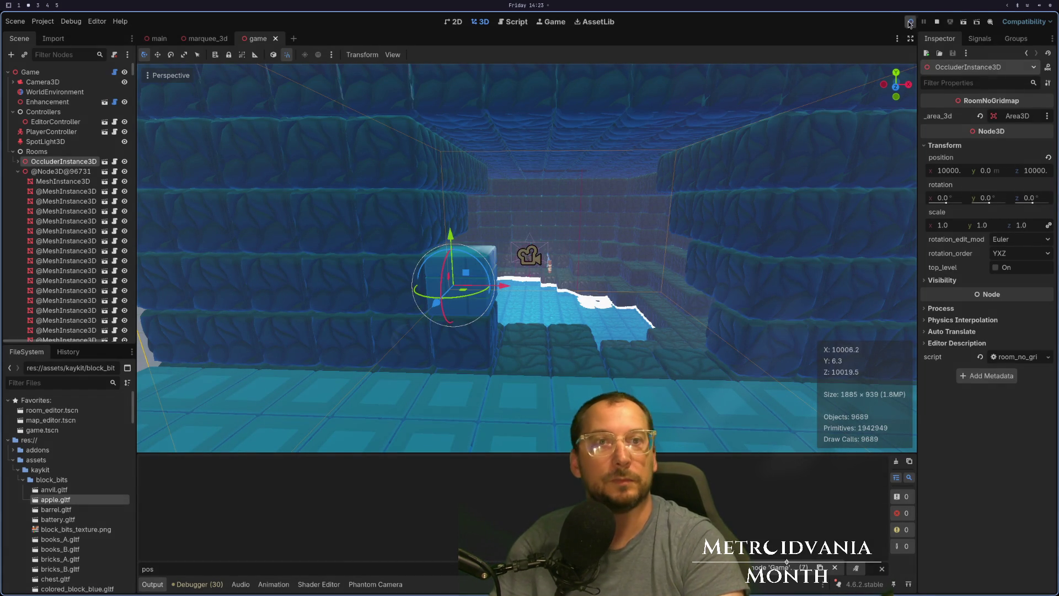
Step: Run the project with the play button to test the loop output
left_click(909, 23)
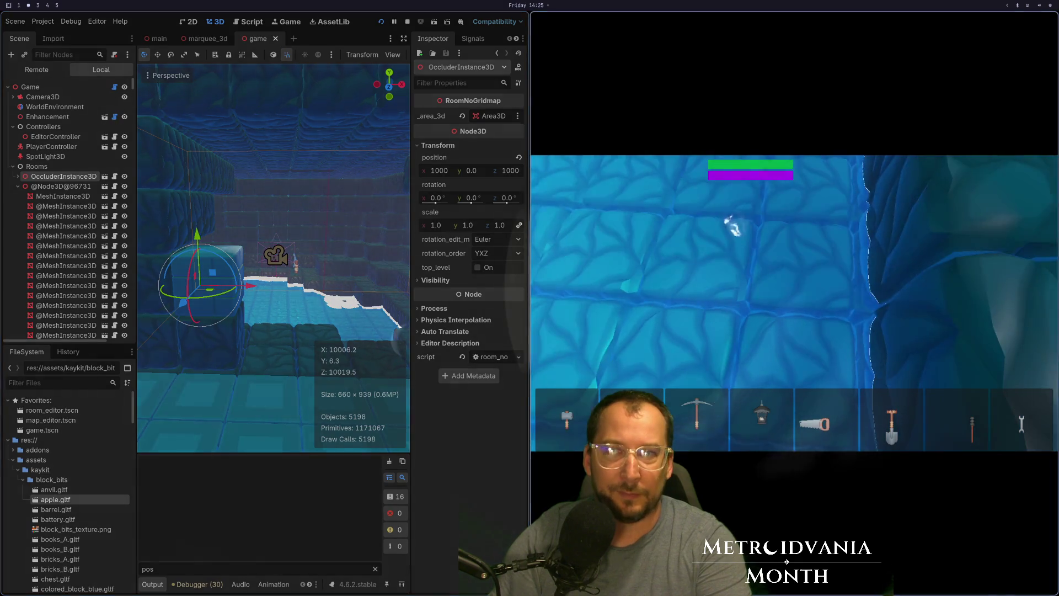
Step: Stop the running game with F8
key("F8")
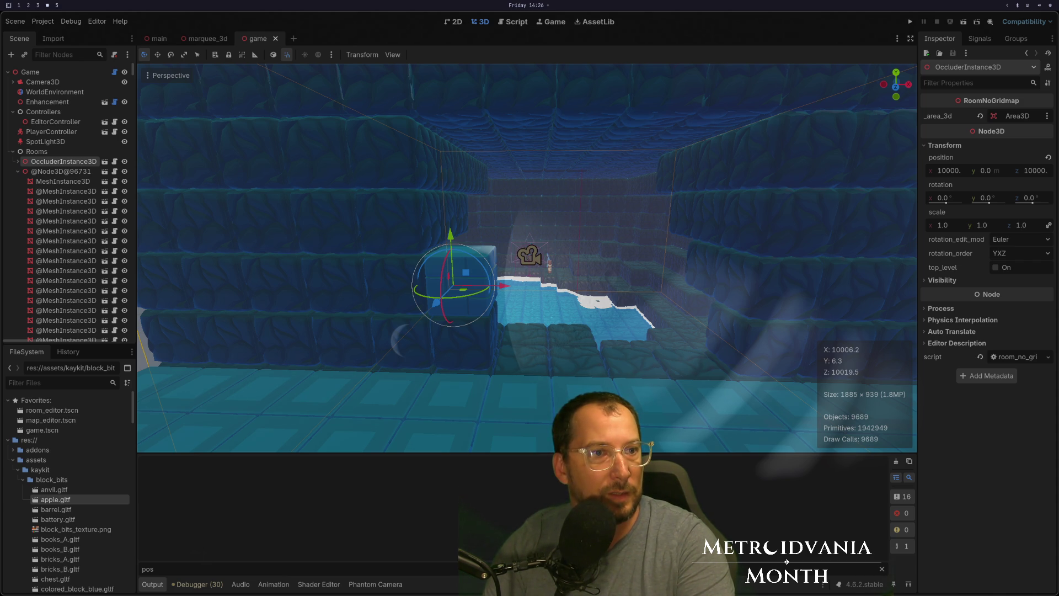
Step: Bring up the browser and watch the Game Builder Garage overview trailer full screen
key("super+shift+2")
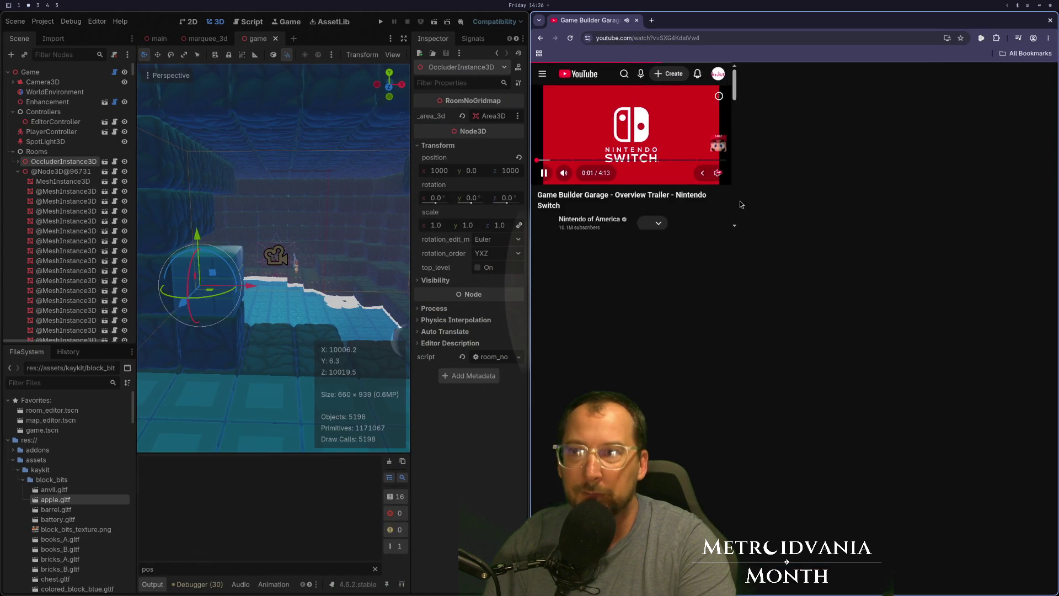
left_click(857, 267)
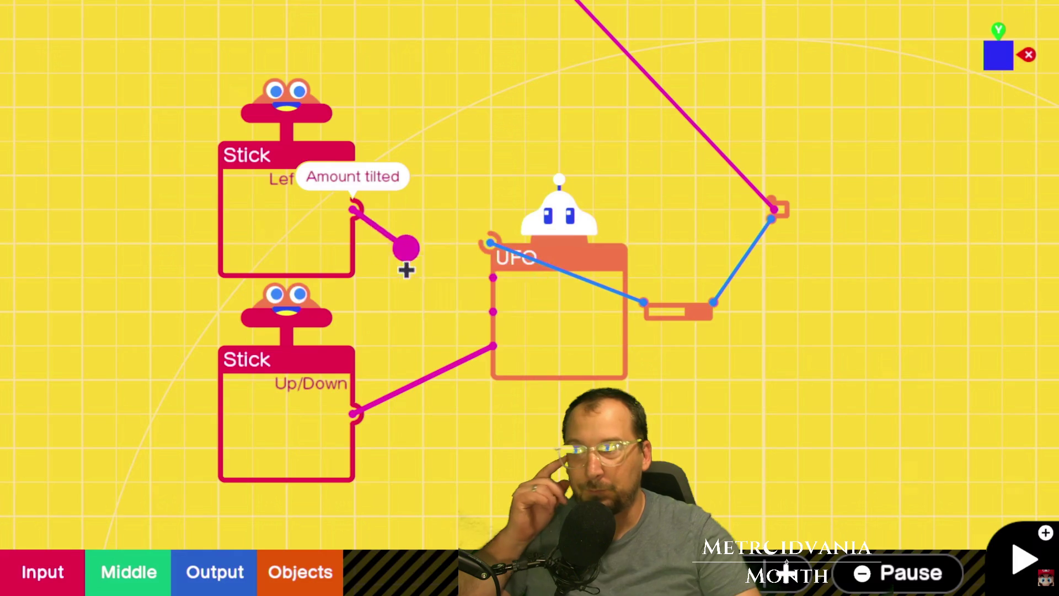
mouse_move(1028, 324)
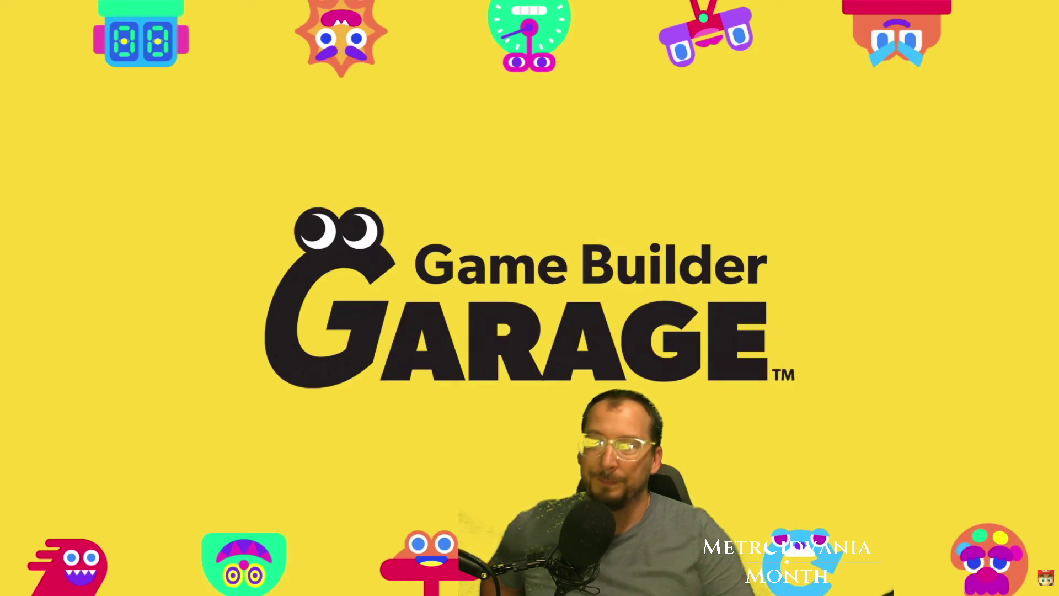
mouse_move(448, 369)
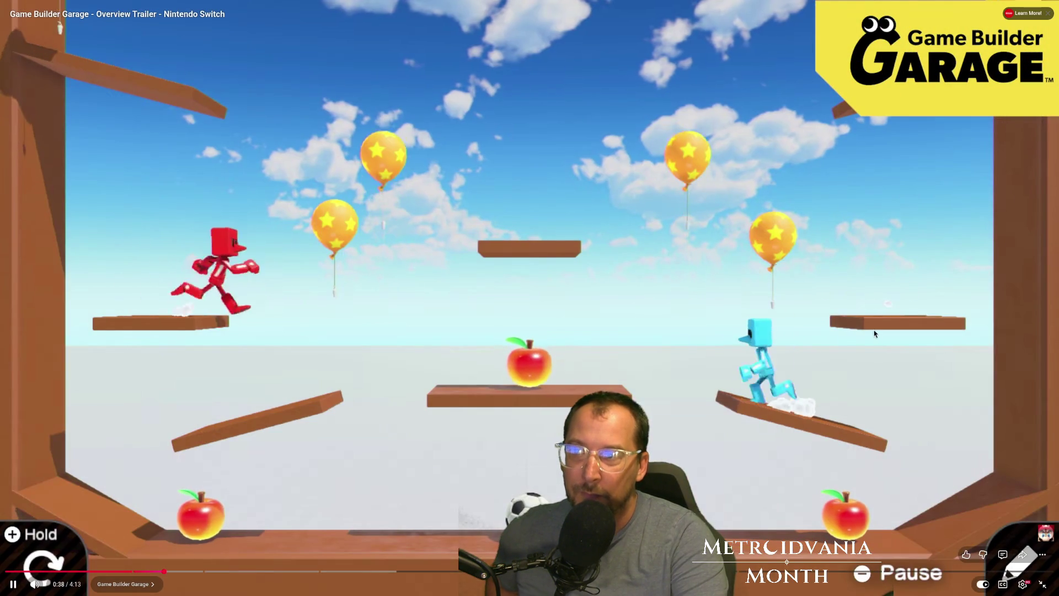
Step: Jump to the Nodon programming part, pausing on the Stick, Person and Button Nodons
left_click(874, 334)
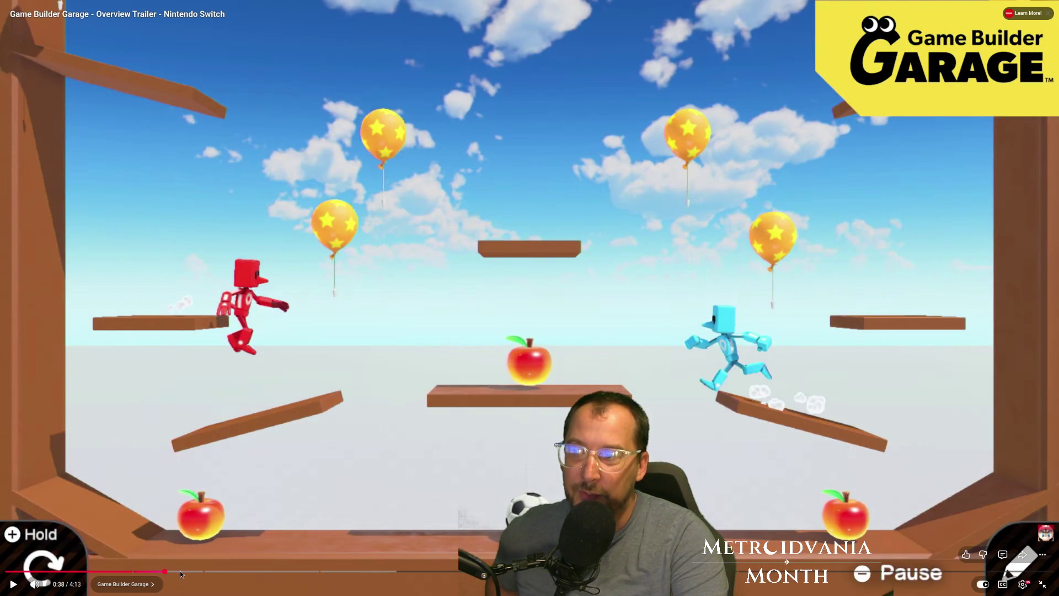
left_click(159, 572)
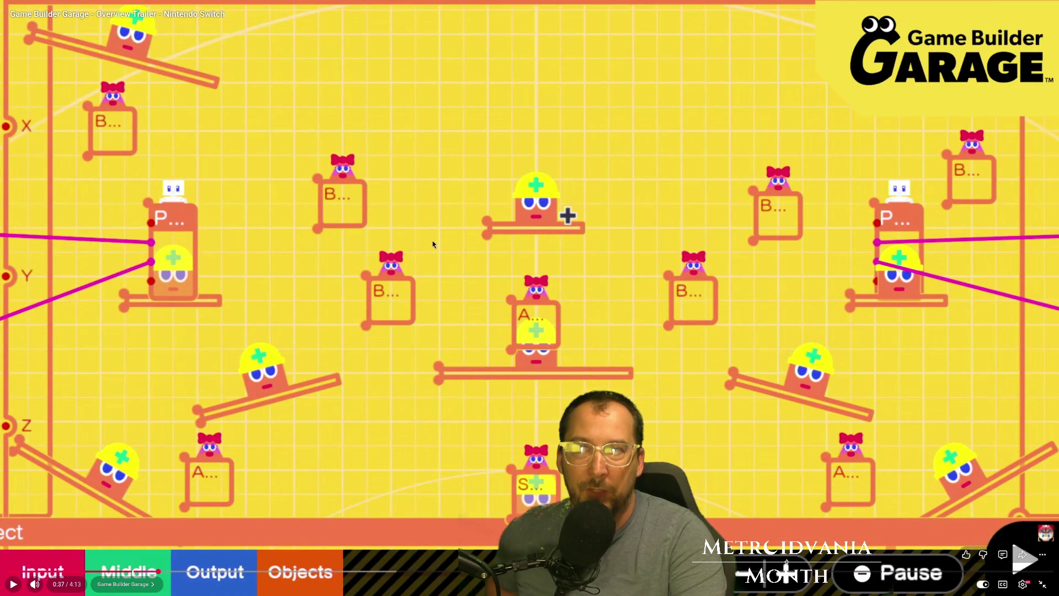
left_click(397, 357)
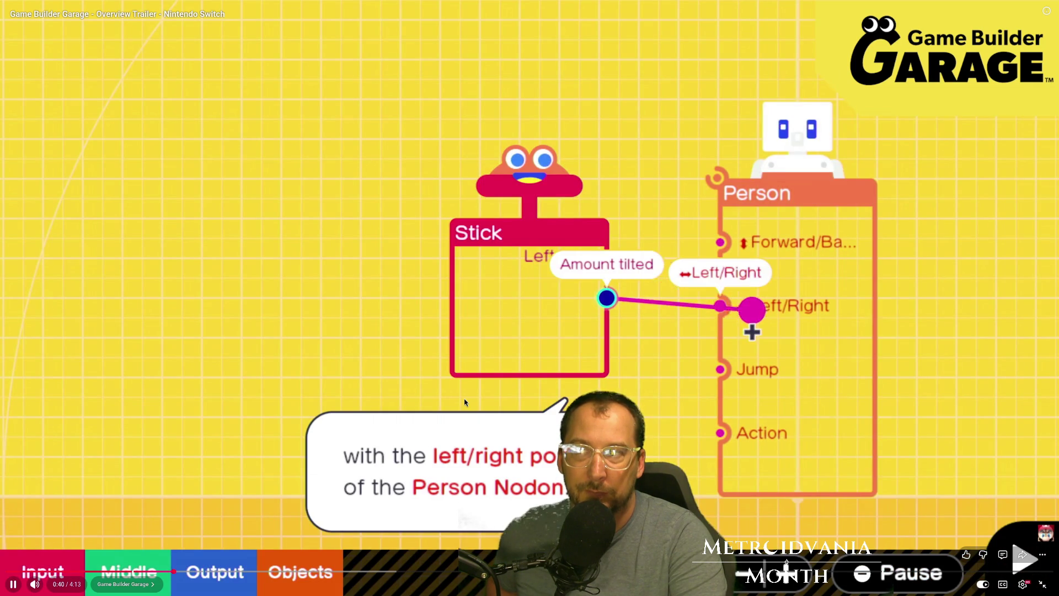
left_click(491, 415)
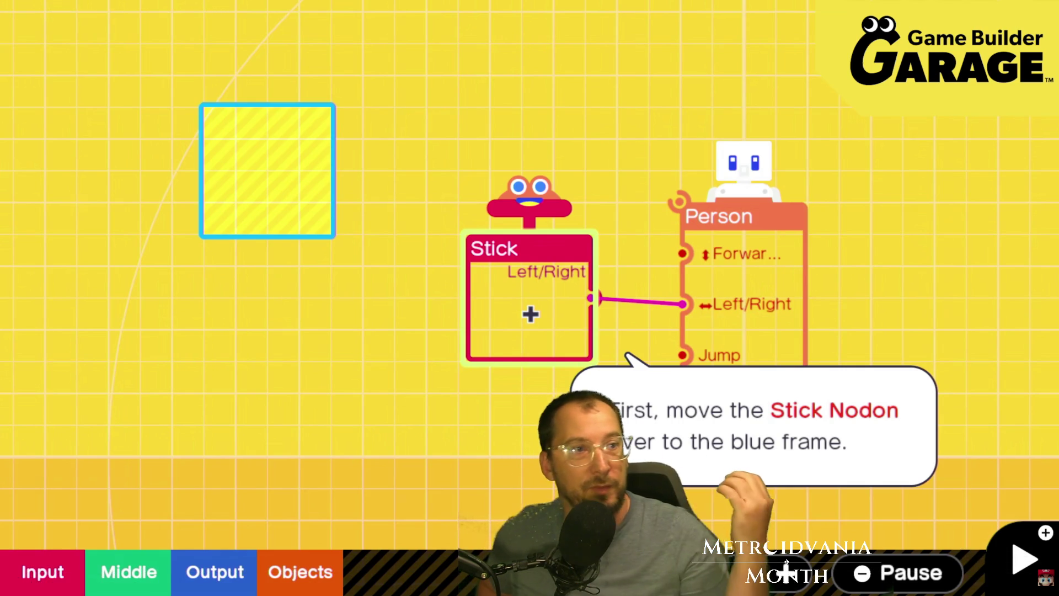
mouse_move(243, 125)
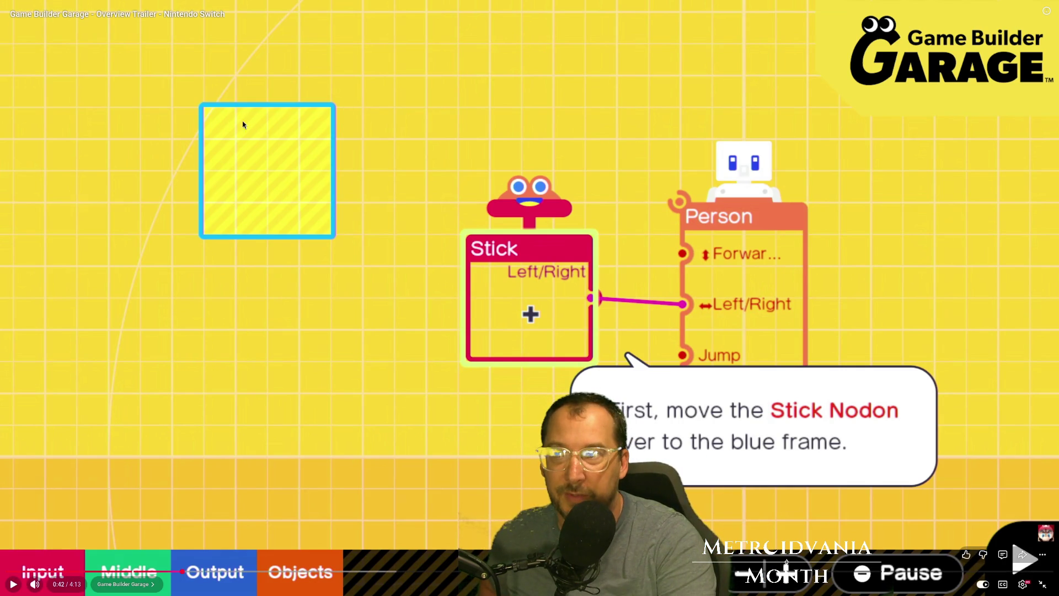
left_click(297, 207)
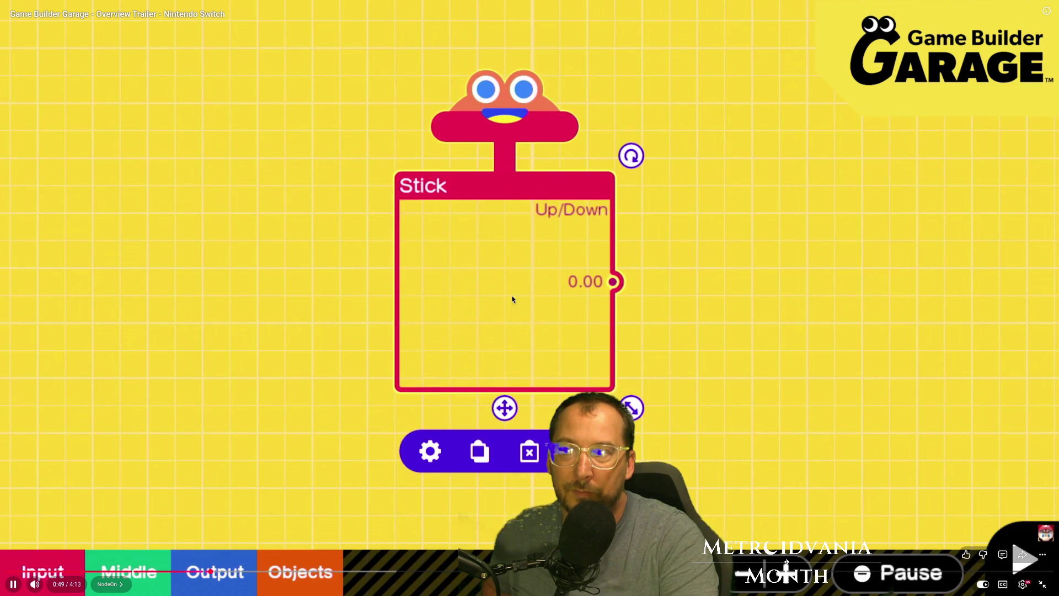
left_click(512, 299)
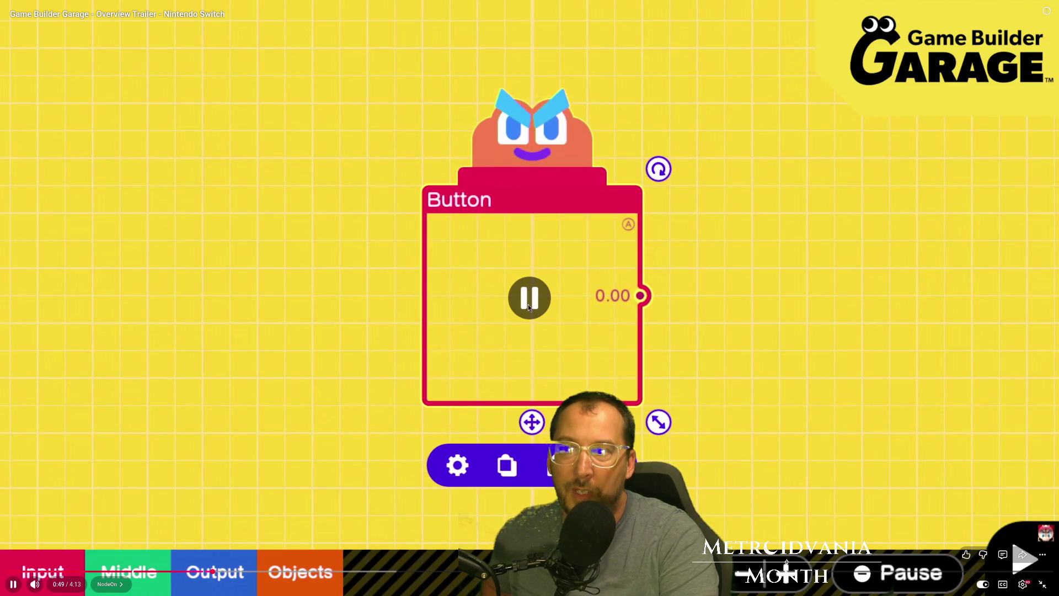
left_click(477, 310)
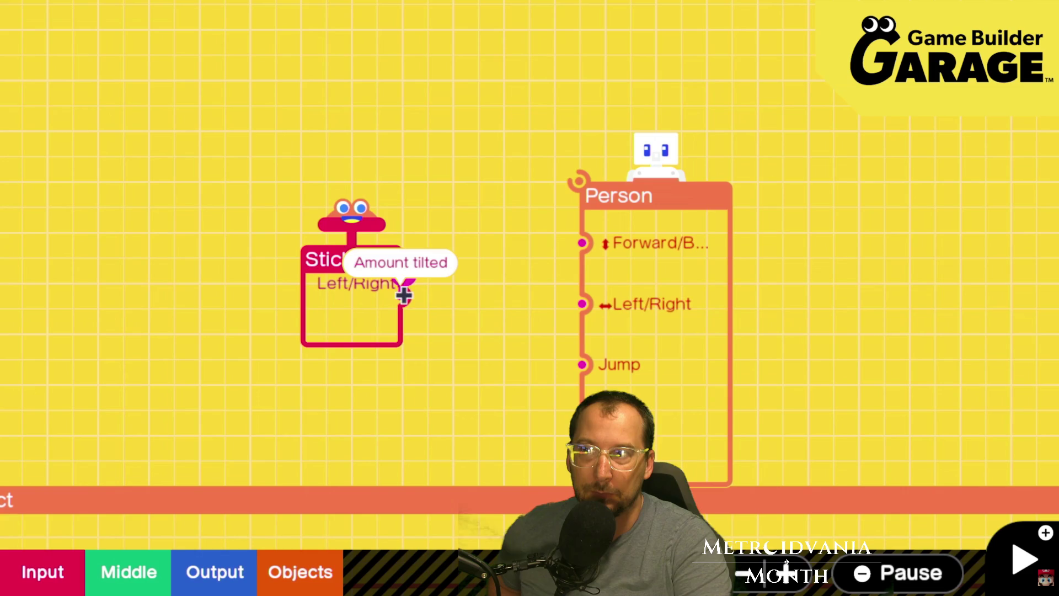
Step: Drag across the player and press plus repeatedly while the trailer plays on to Tag Showdown
left_click_drag(405, 295, 582, 309)
key("plus")
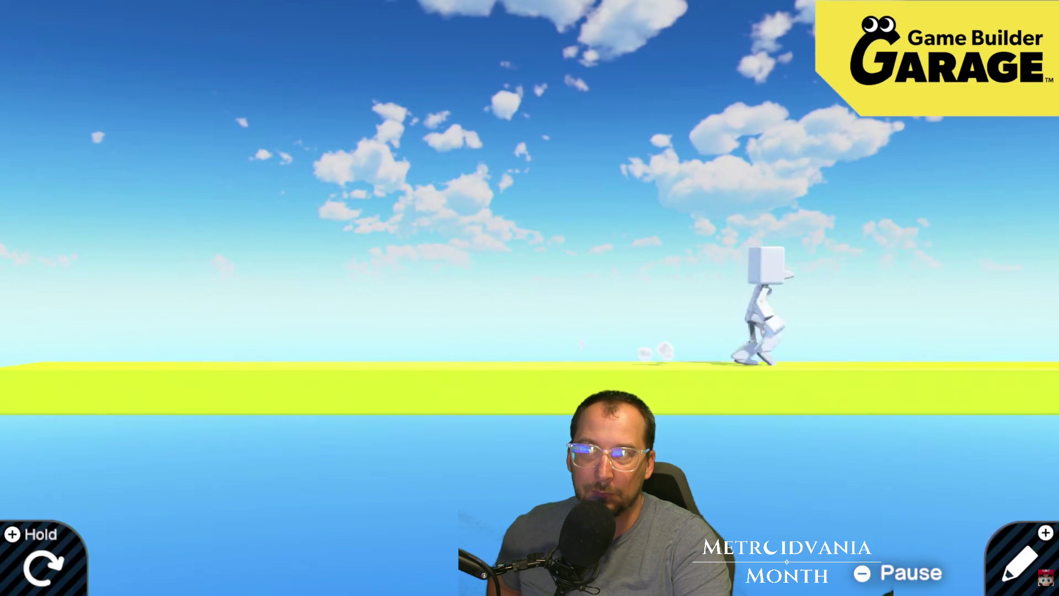
key("plus")
mouse_move(796, 279)
left_mouse_down()
mouse_move(879, 350)
mouse_move(912, 406)
left_mouse_up()
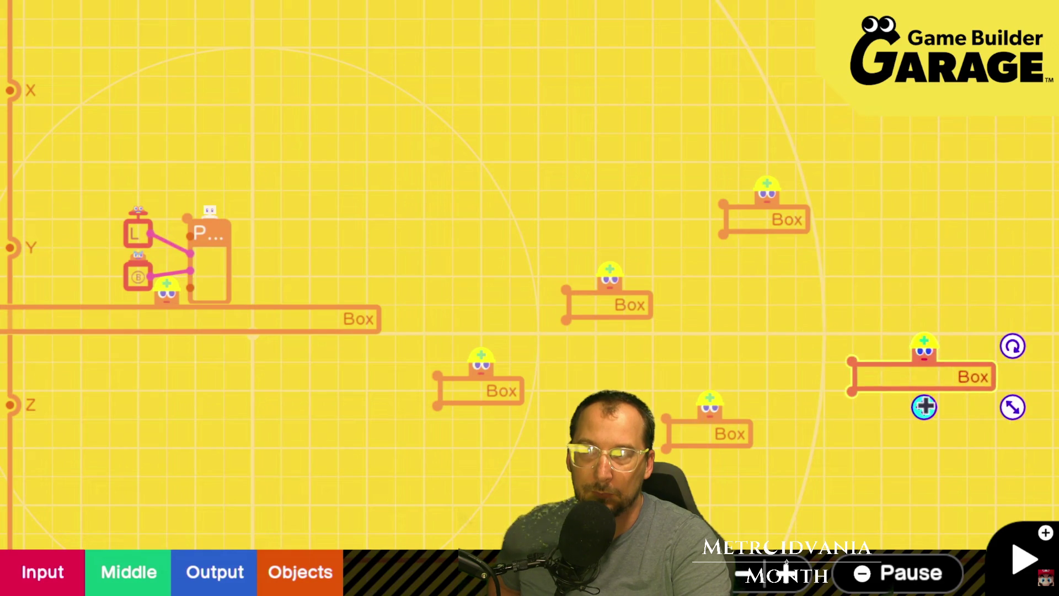
key("plus")
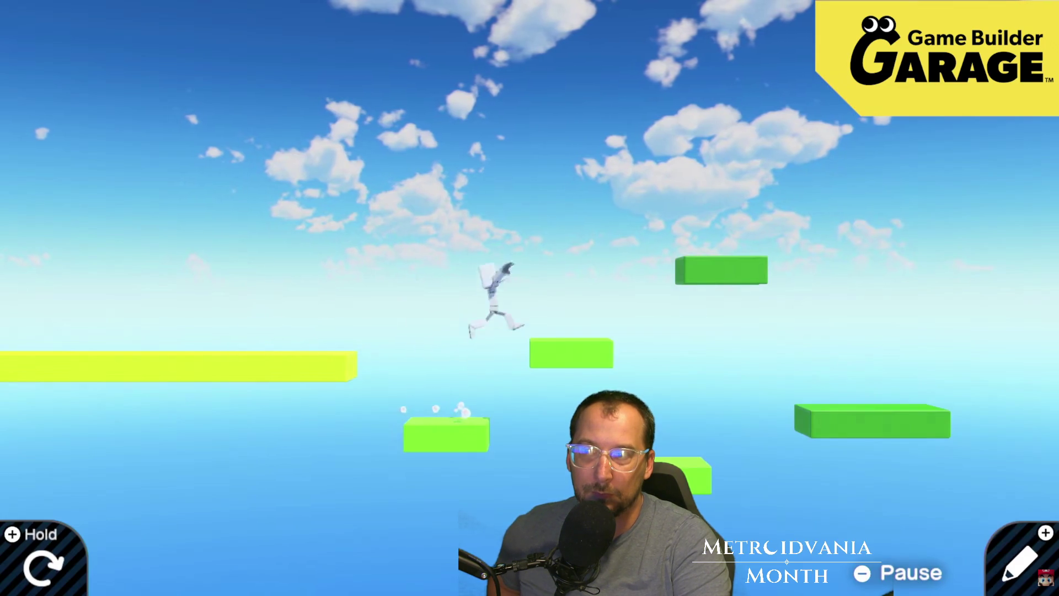
key("plus")
mouse_move(169, 464)
left_mouse_down()
mouse_move(349, 298)
mouse_move(421, 246)
mouse_move(508, 208)
left_mouse_up()
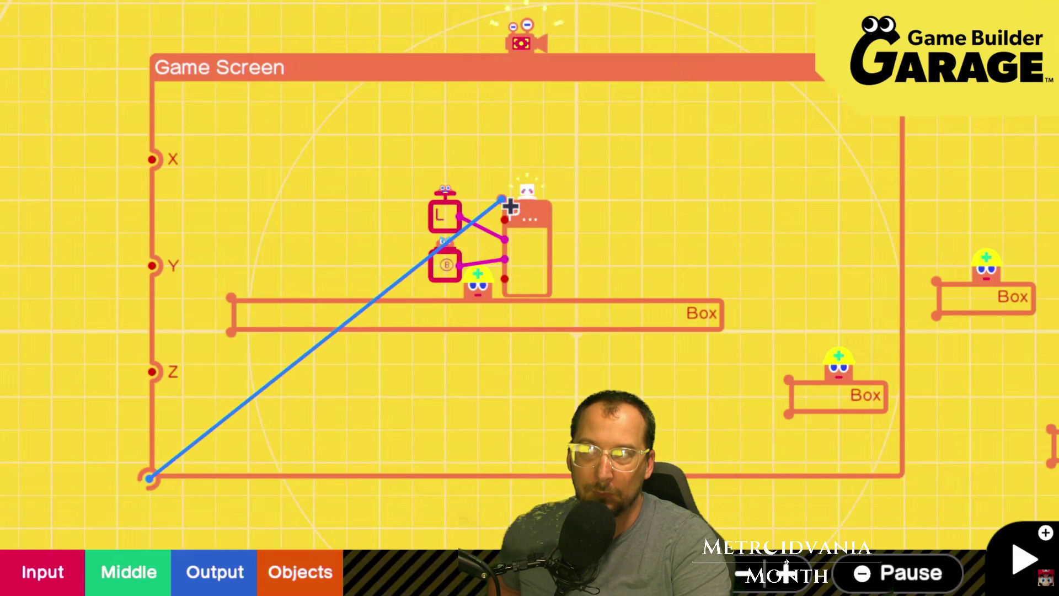
key("plus")
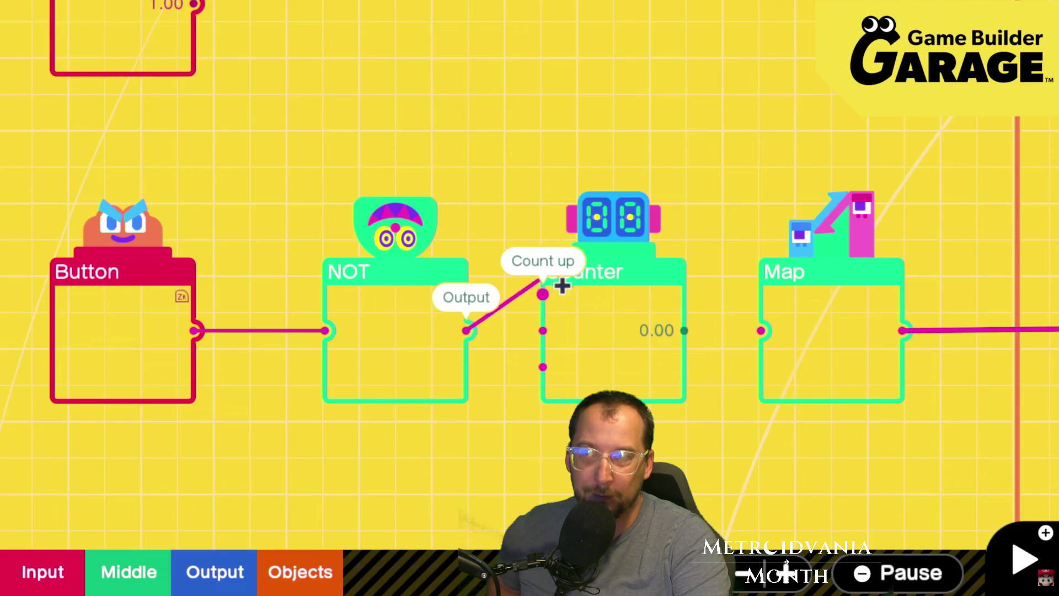
left_click_drag(563, 287, 574, 280)
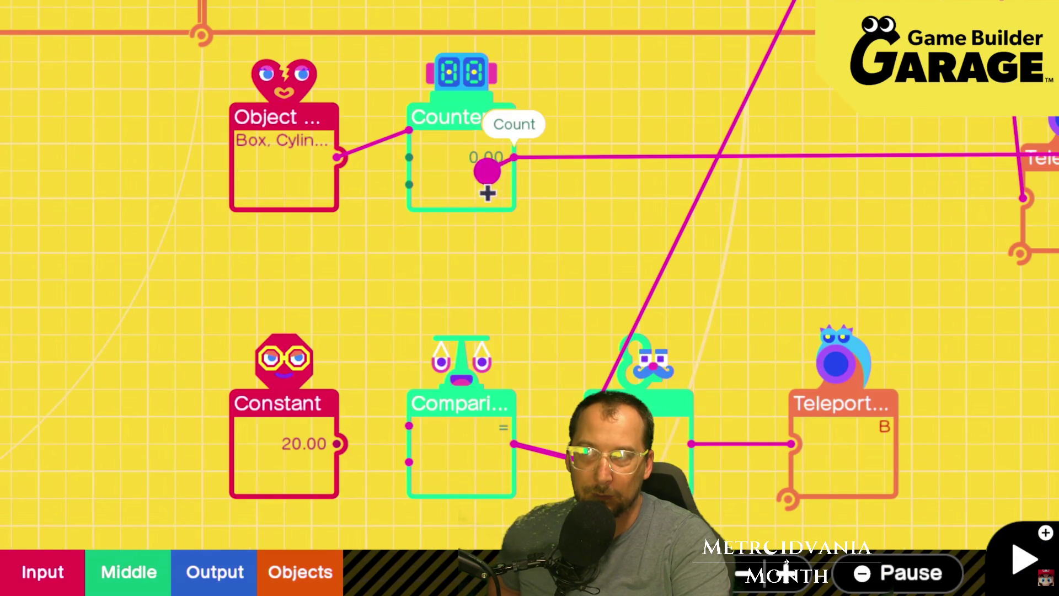
left_click_drag(486, 191, 386, 442)
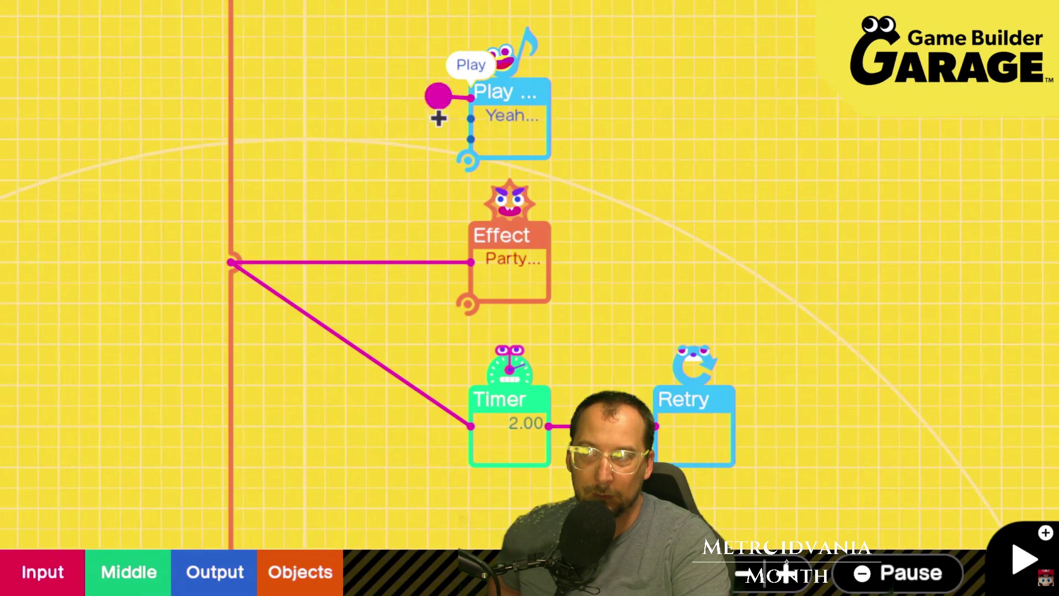
left_click_drag(437, 114, 249, 268)
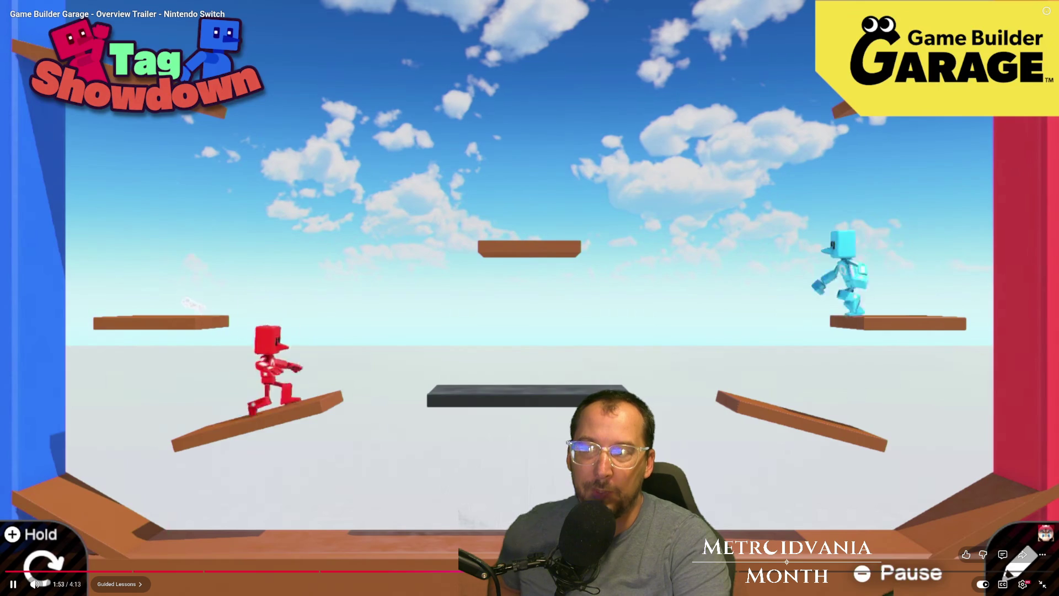
Step: Pause the trailer at the Tag Showdown clip and again at Risky Run, resuming each time
left_click(503, 413)
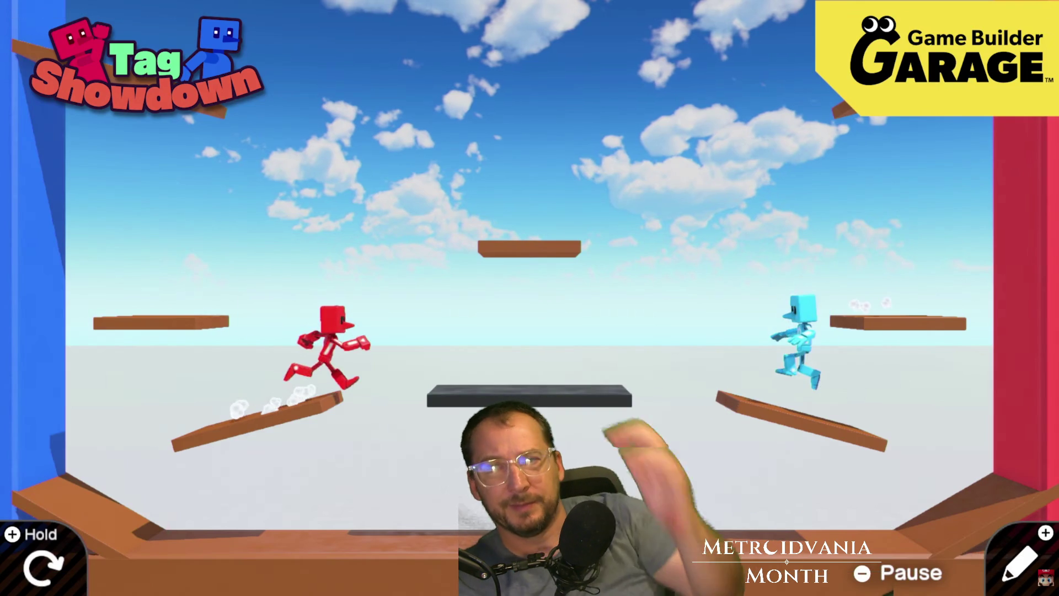
mouse_move(579, 417)
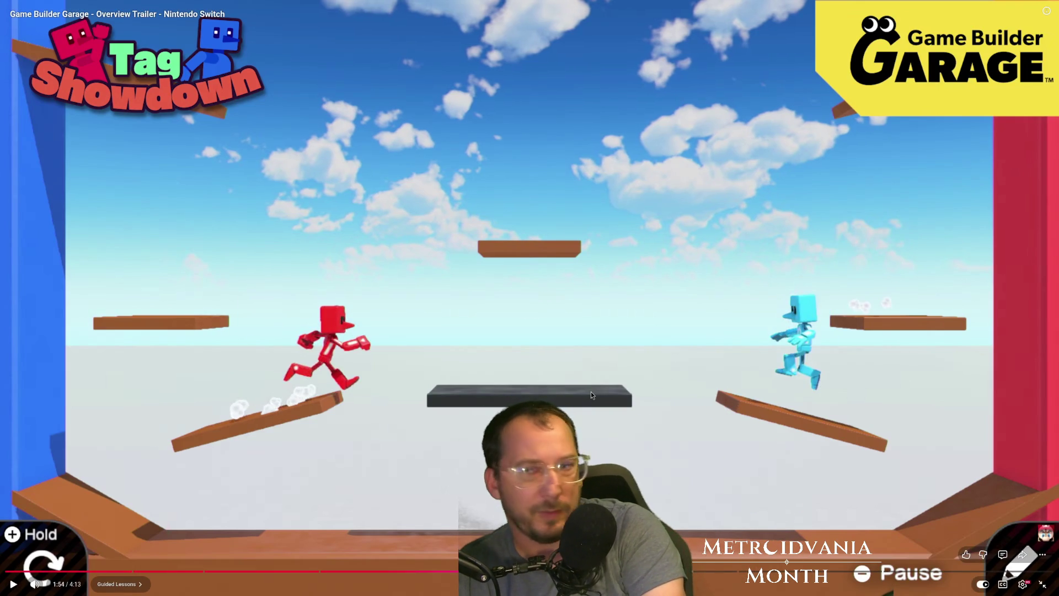
left_click(590, 392)
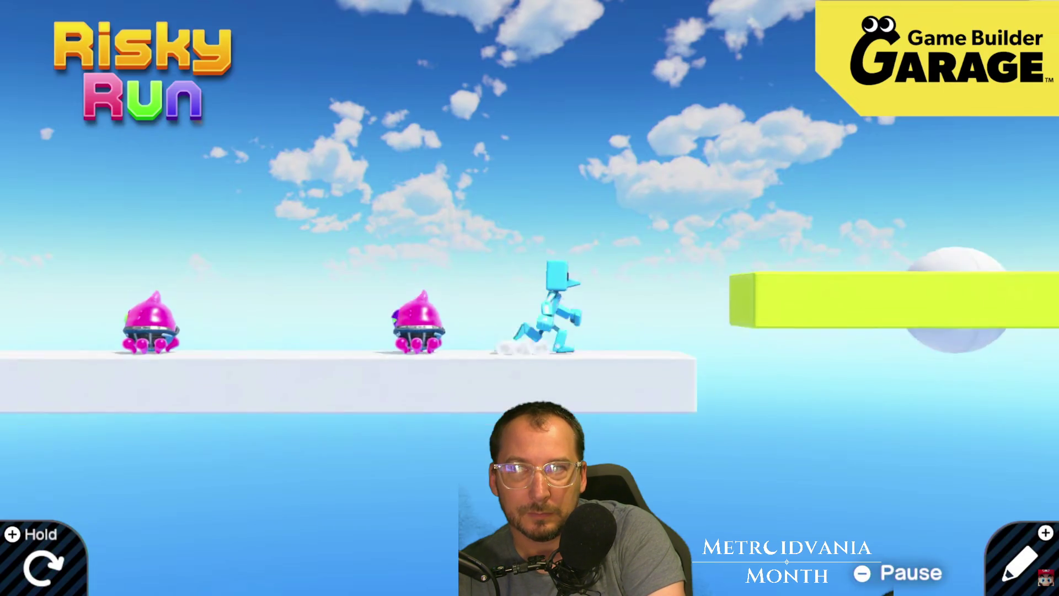
left_click(596, 396)
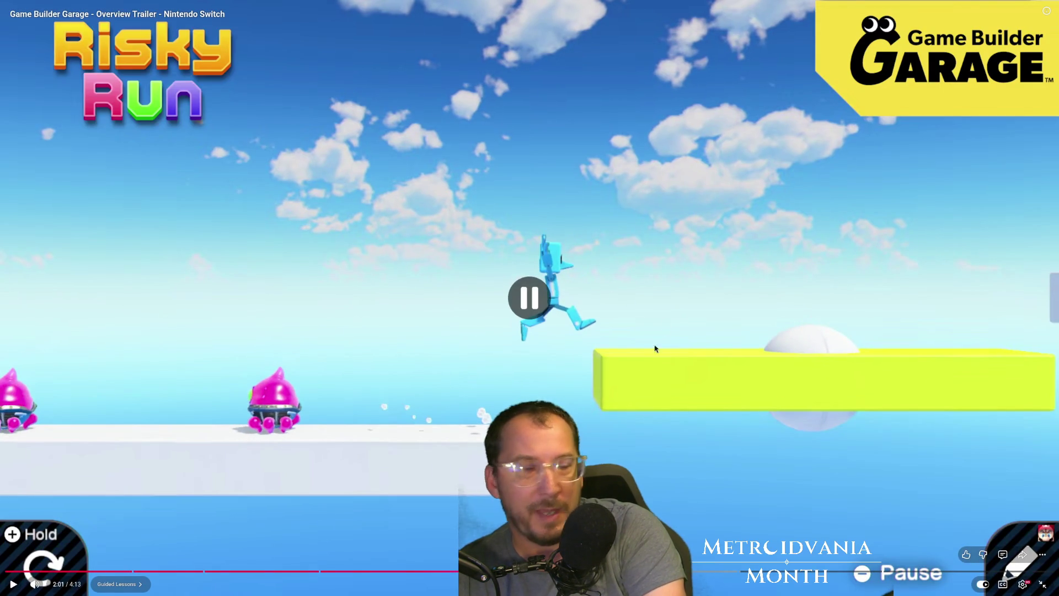
left_click(622, 364)
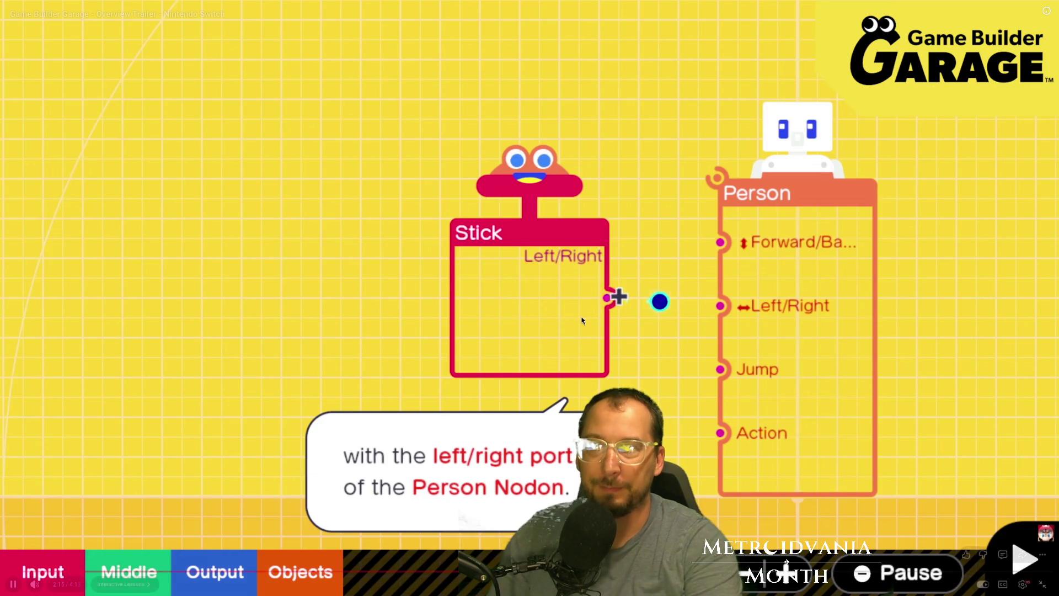
Step: Pause the trailer on the Stick tilt output wired to the Person Left/Right port
key("k")
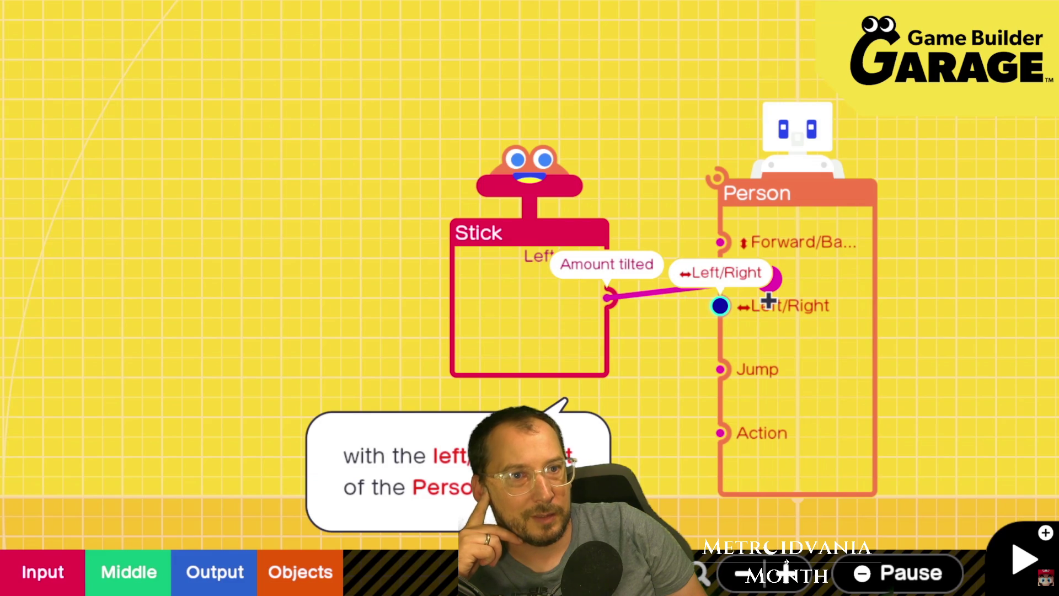
Step: Hold the trailer paused on the Stick-to-Person wiring clip, then leave full-screen playback
left_click(581, 411)
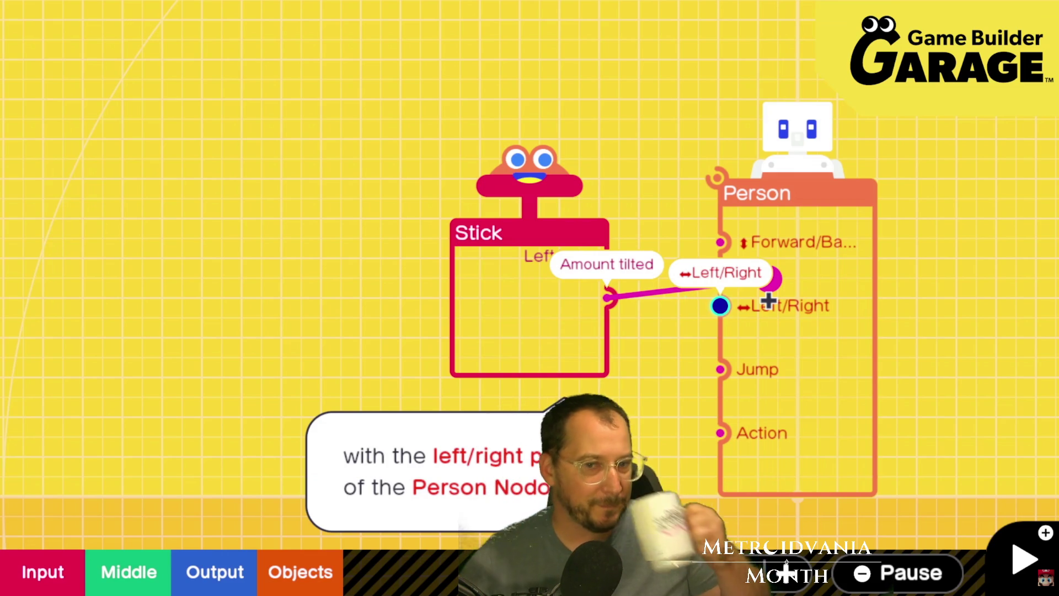
mouse_move(819, 368)
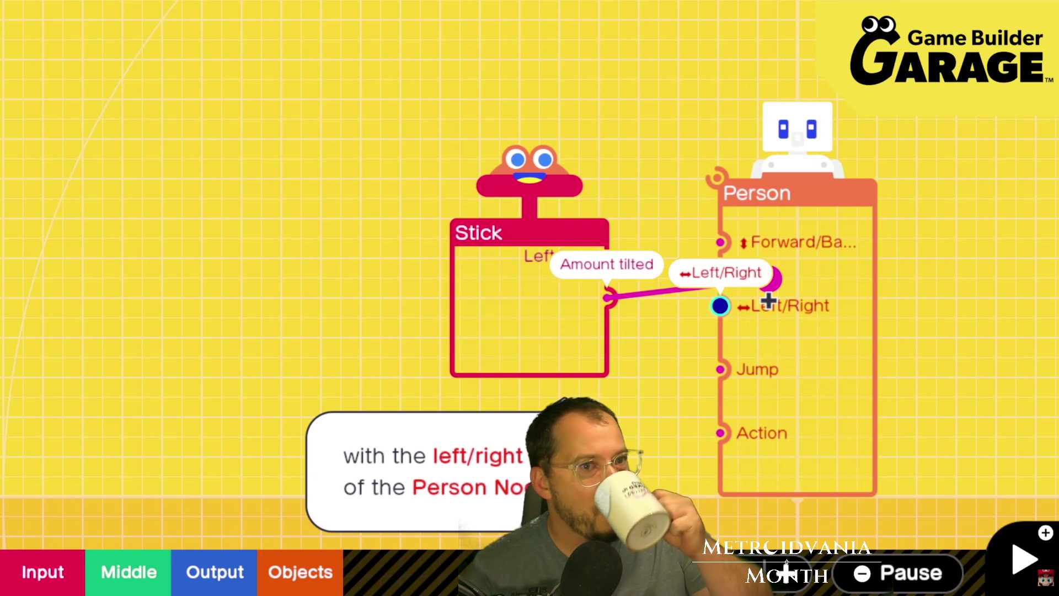
left_click(819, 371)
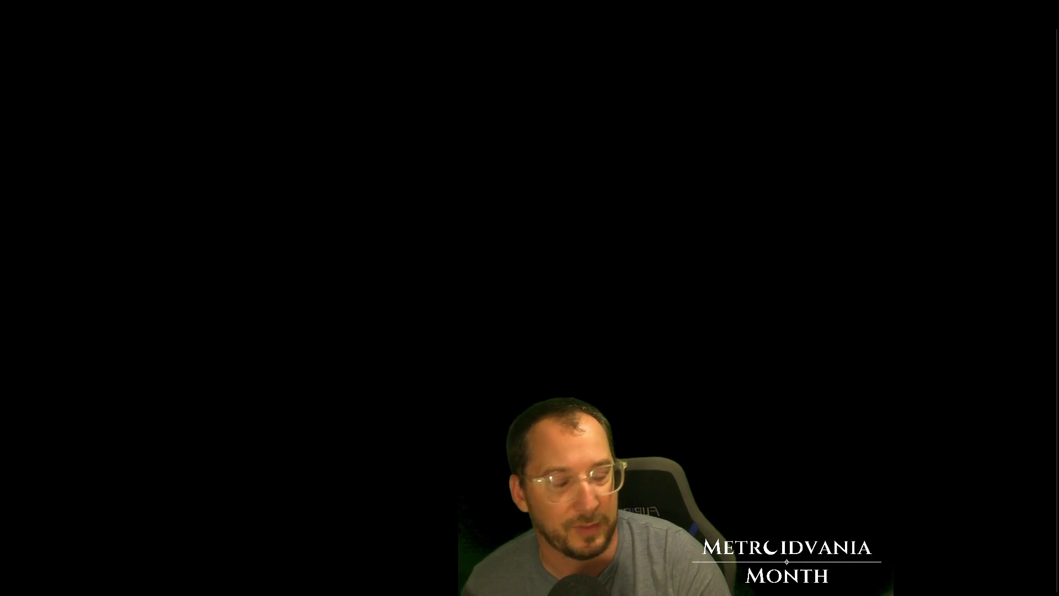
key("Escape")
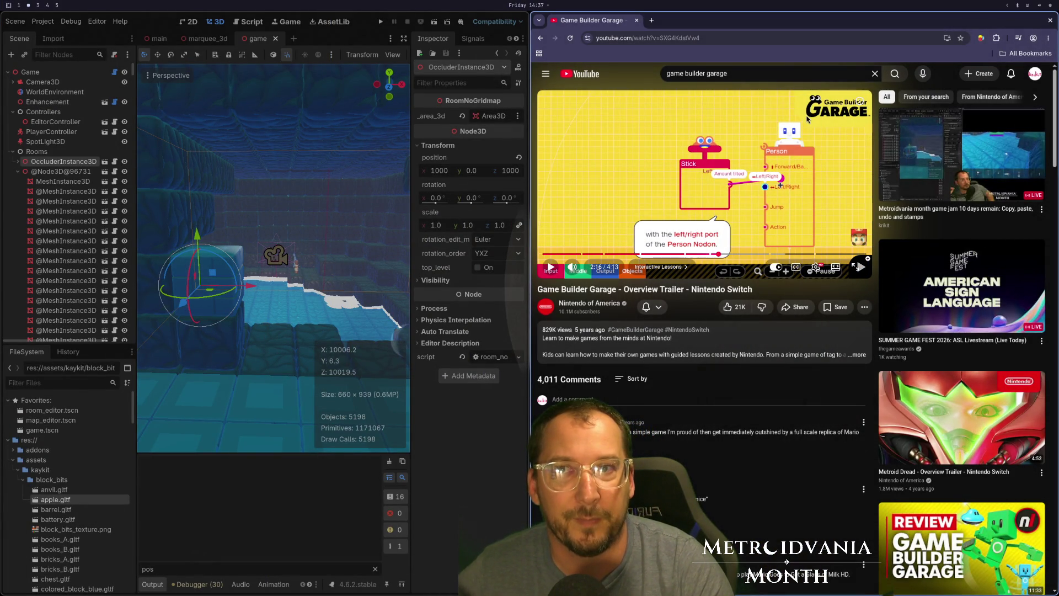
Step: Switch workspaces so the Godot editor with the 3D room scene fills the screen
key("super+2")
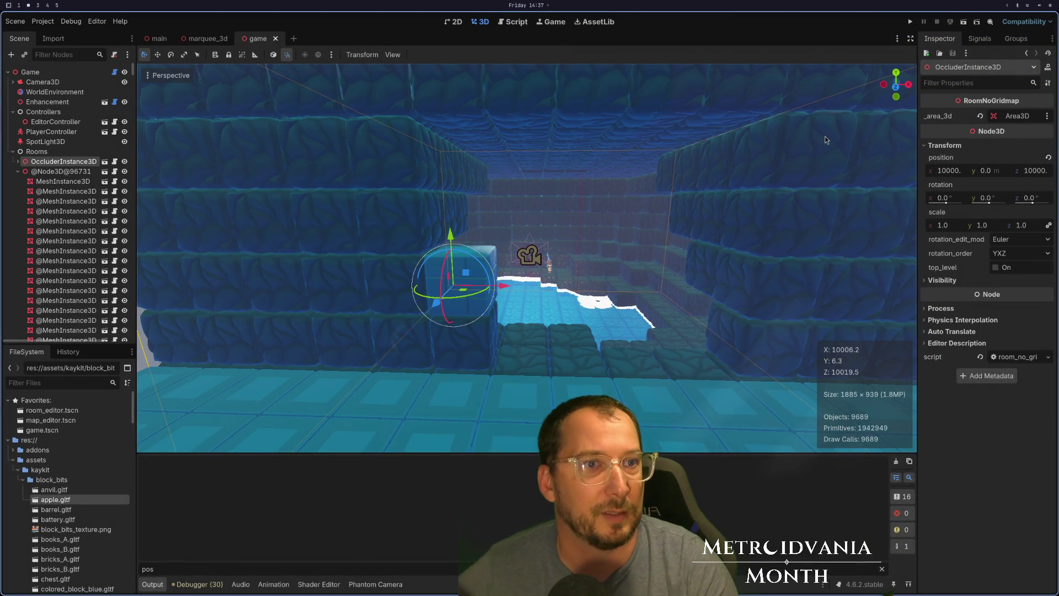
key("super+4")
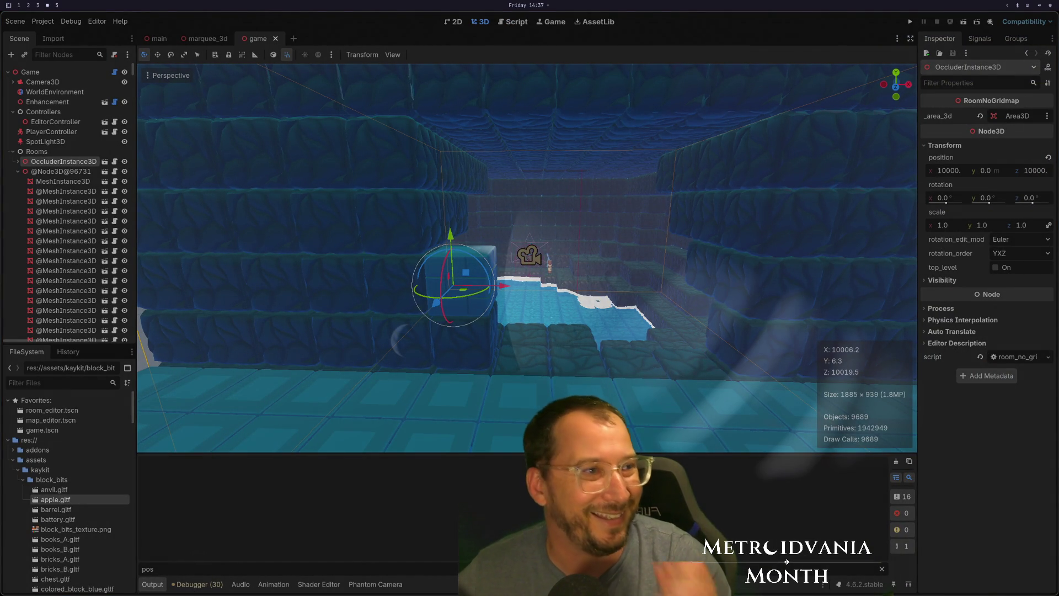
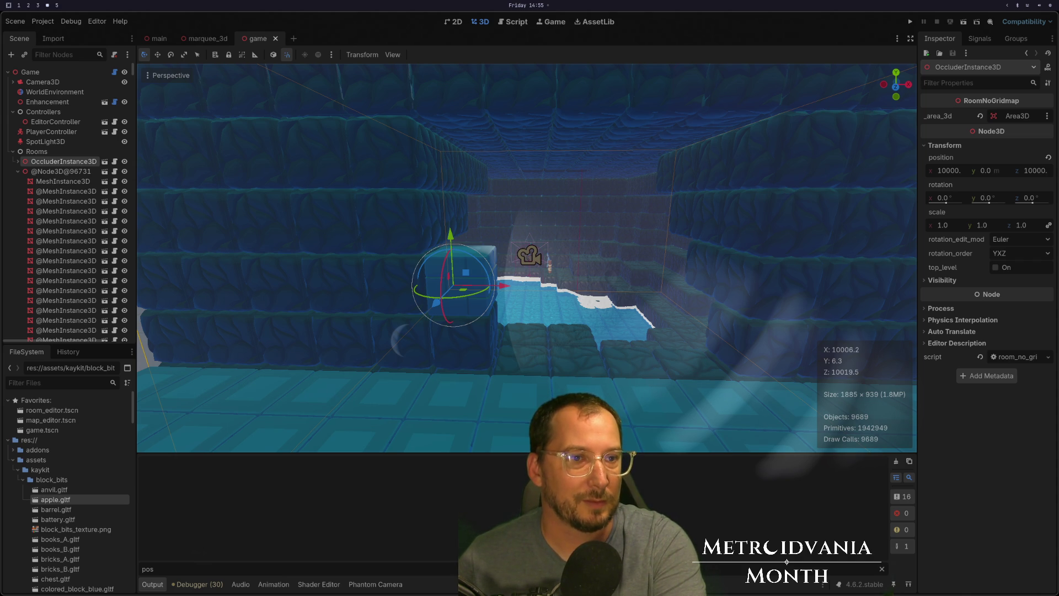
Step: Show Chrome beside Godot and zoom in on the Scratch Wikipedia article
key("super+2")
key("ctrl+plus")
key("ctrl+plus")
key("ctrl+plus")
scroll(795, 328, "down", 3)
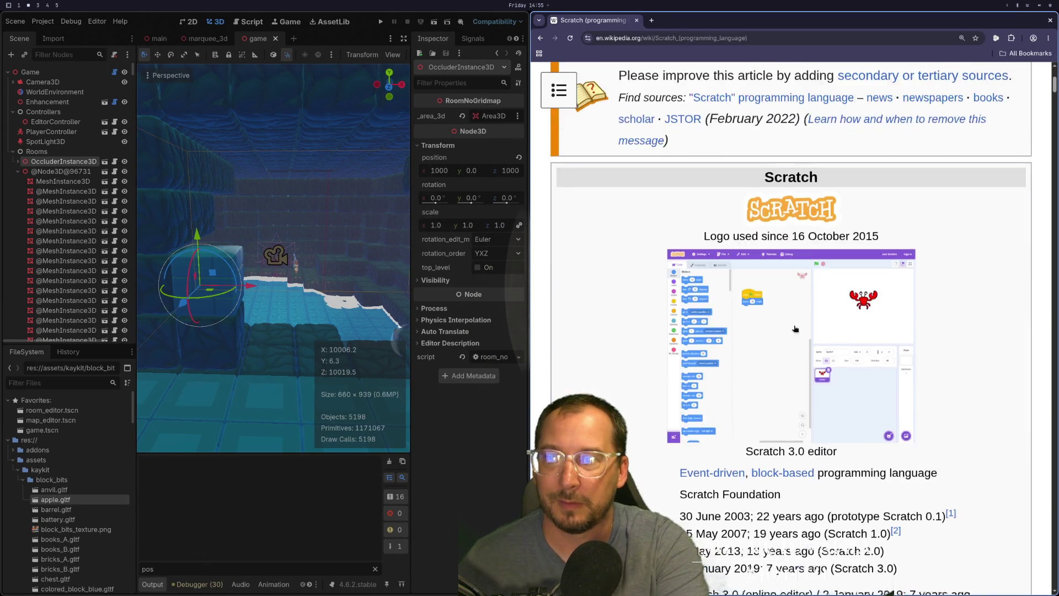
scroll(795, 329, "down", 2)
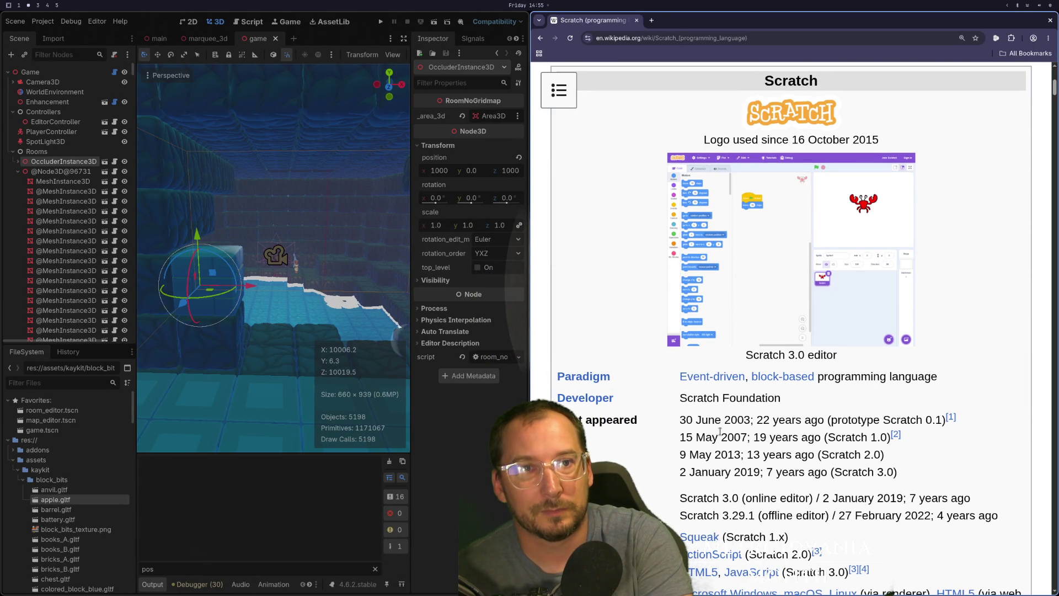
scroll(738, 427, "down", 3)
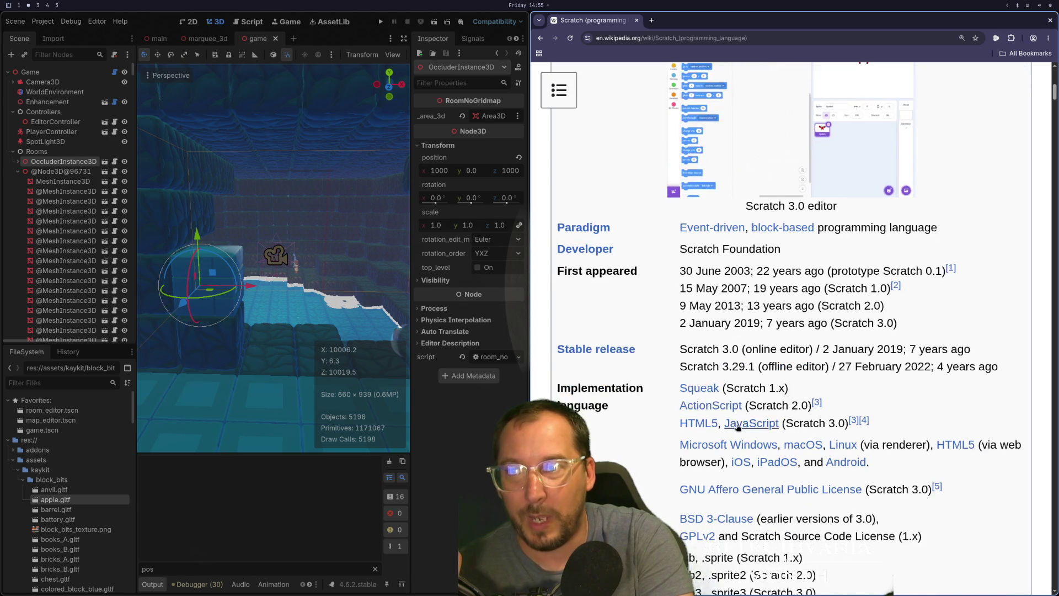
scroll(738, 426, "down", 15)
scroll(735, 424, "down", 7)
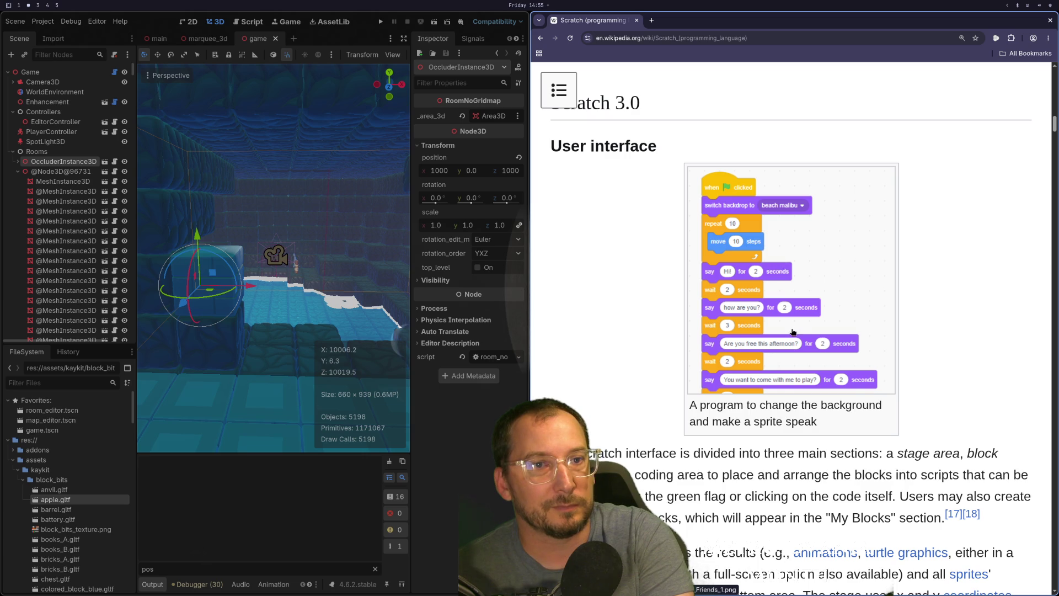
Step: Read further through the Scratch article and follow its Lego Mindstorms EV3 link
scroll(792, 331, "up", 15)
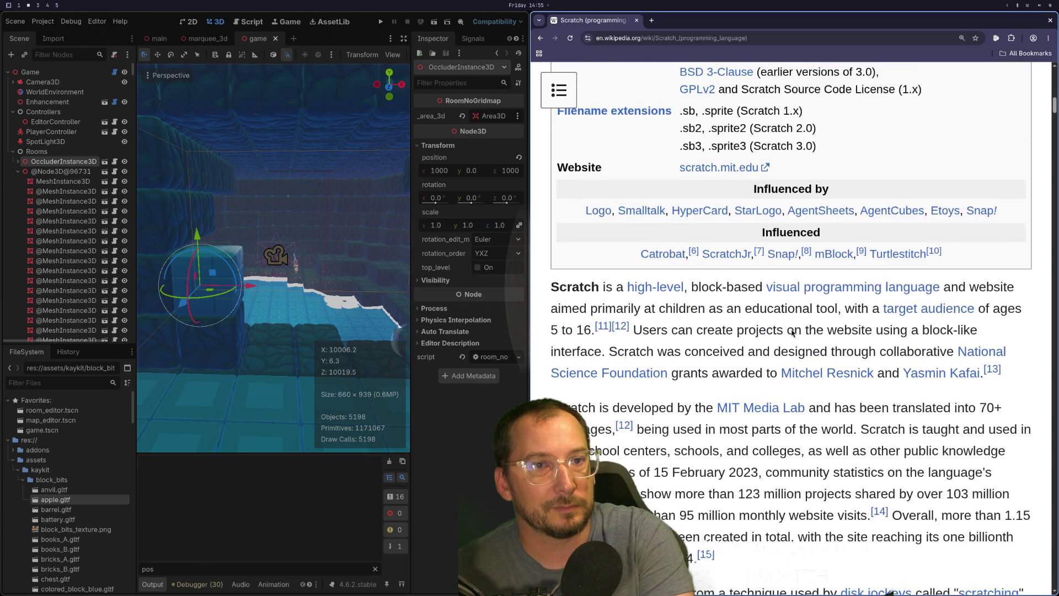
scroll(792, 331, "up", 12)
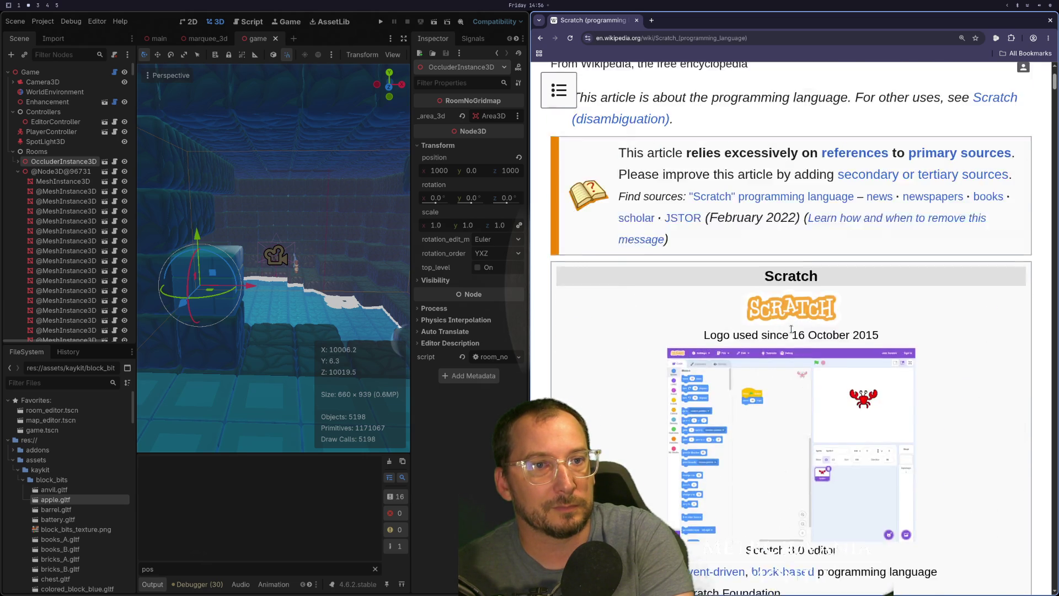
scroll(793, 333, "down", 8)
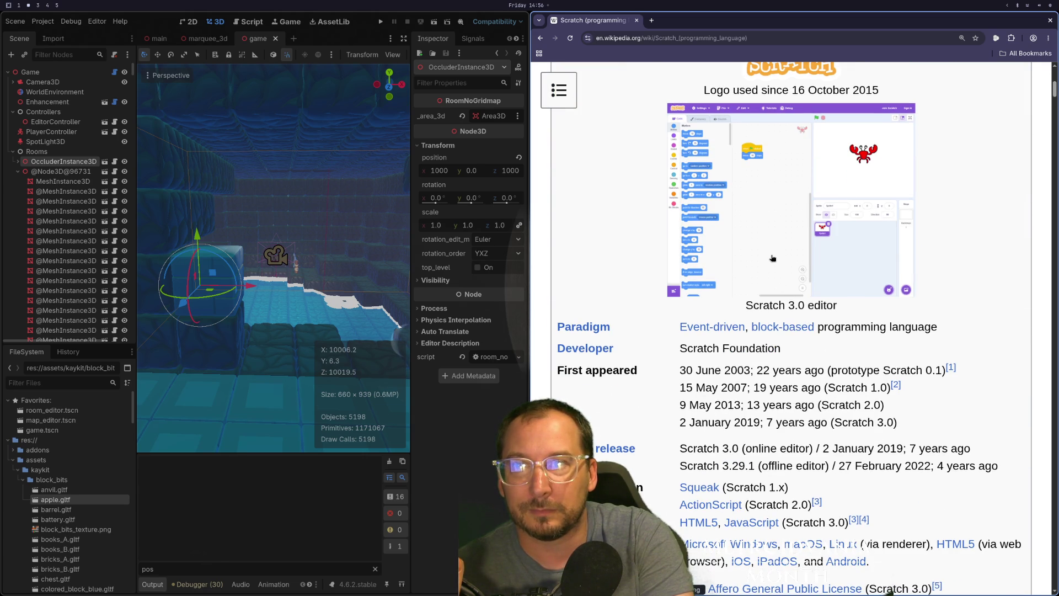
scroll(728, 236, "down", 7)
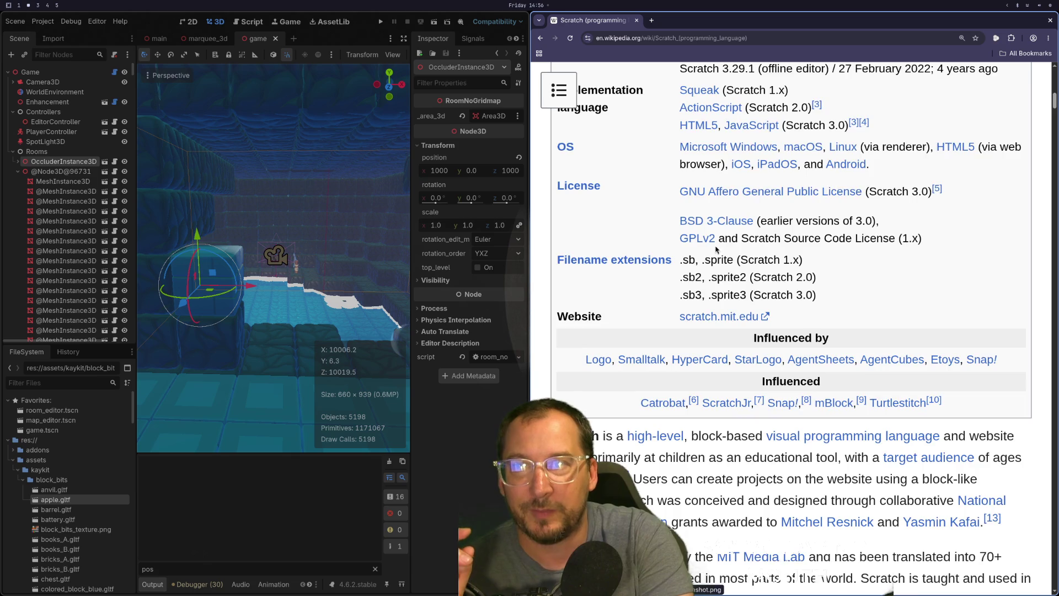
scroll(765, 233, "up", 4)
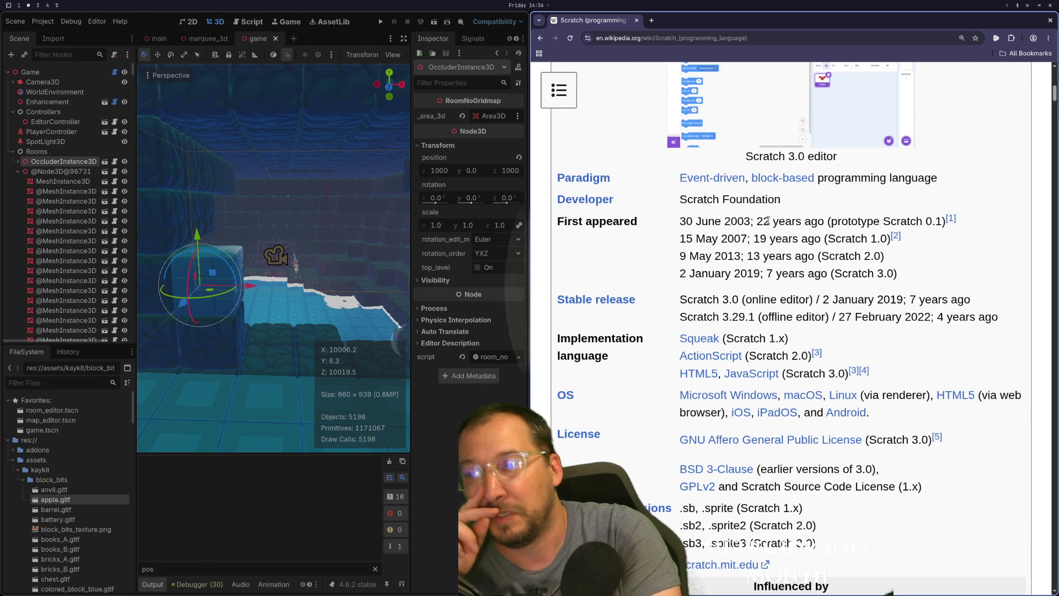
scroll(728, 446, "down", 3)
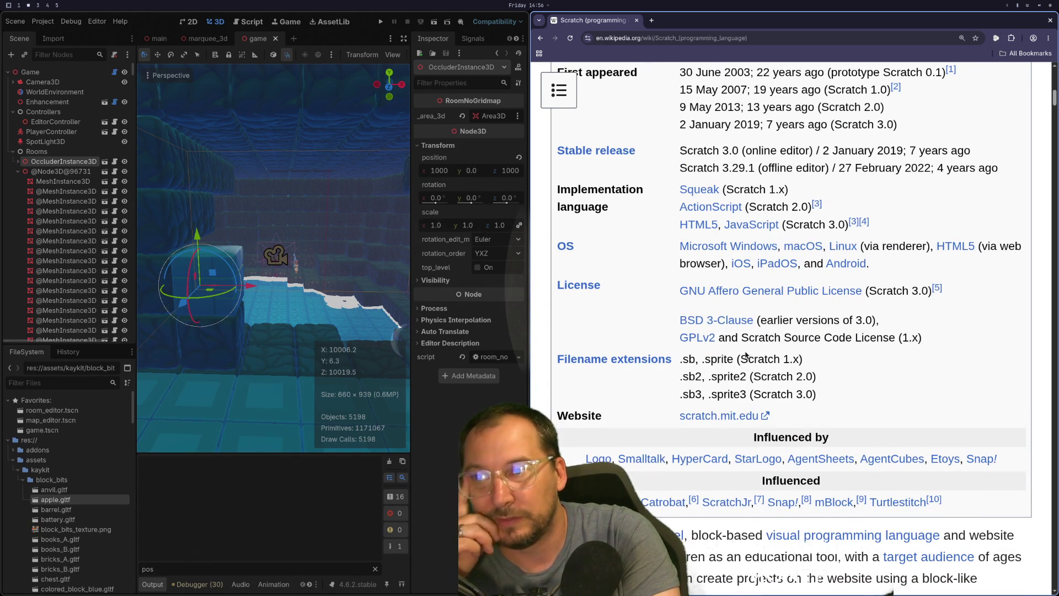
scroll(746, 356, "down", 18)
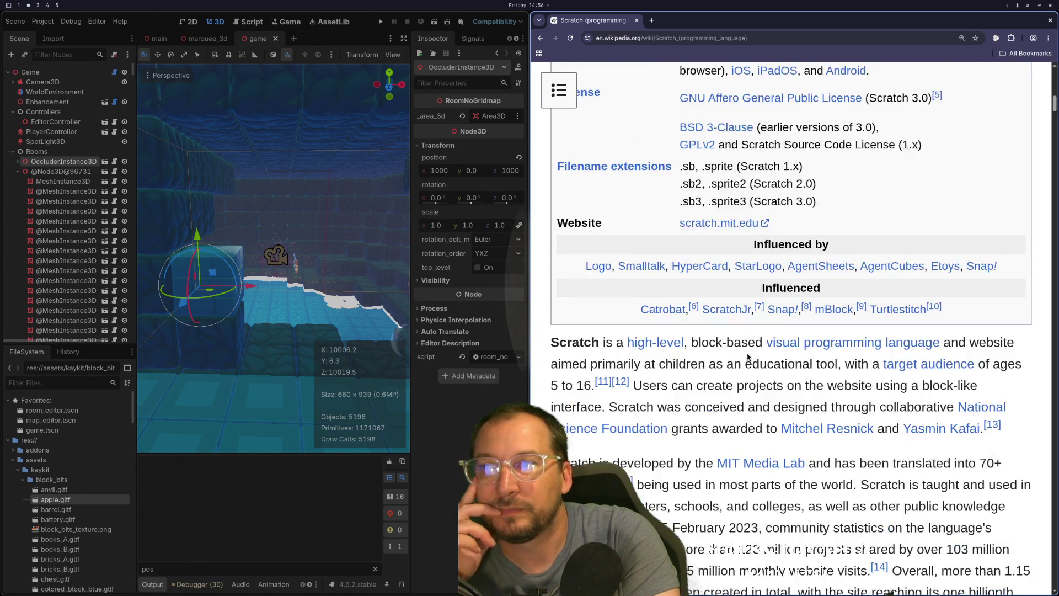
scroll(751, 388, "down", 14)
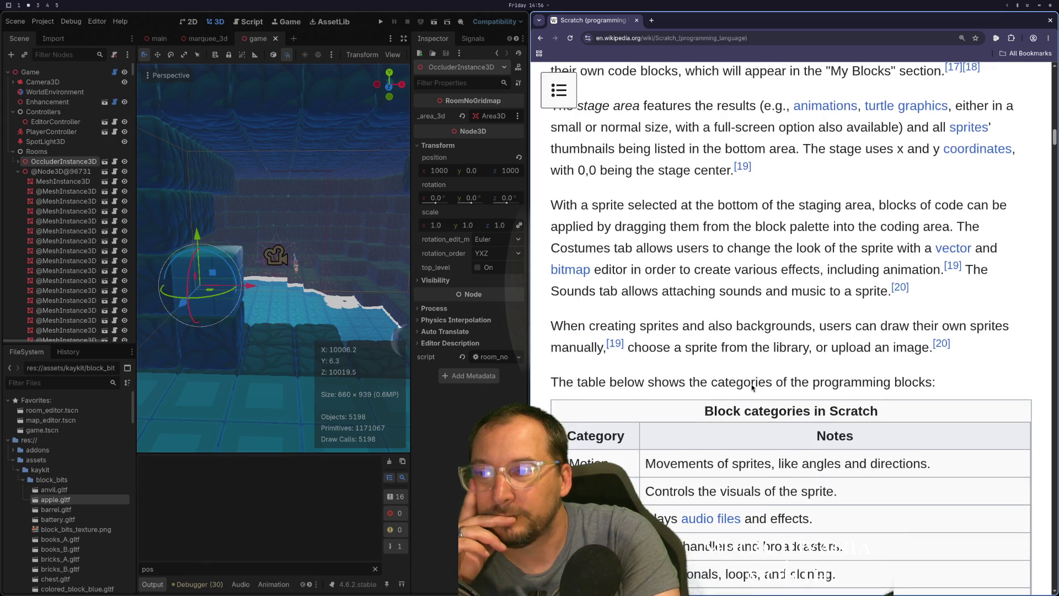
scroll(751, 388, "down", 3)
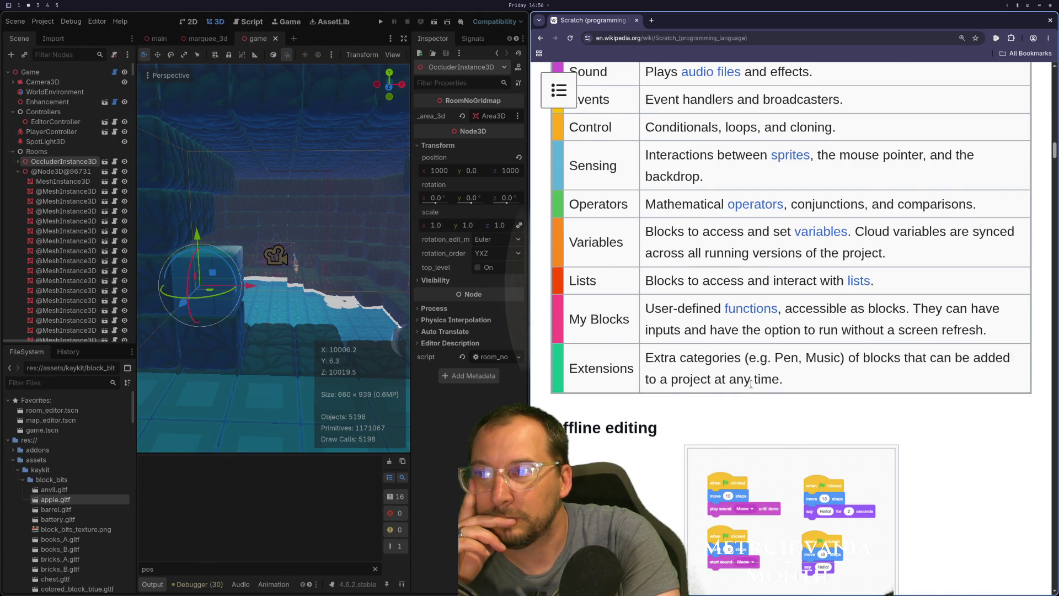
scroll(750, 383, "down", 10)
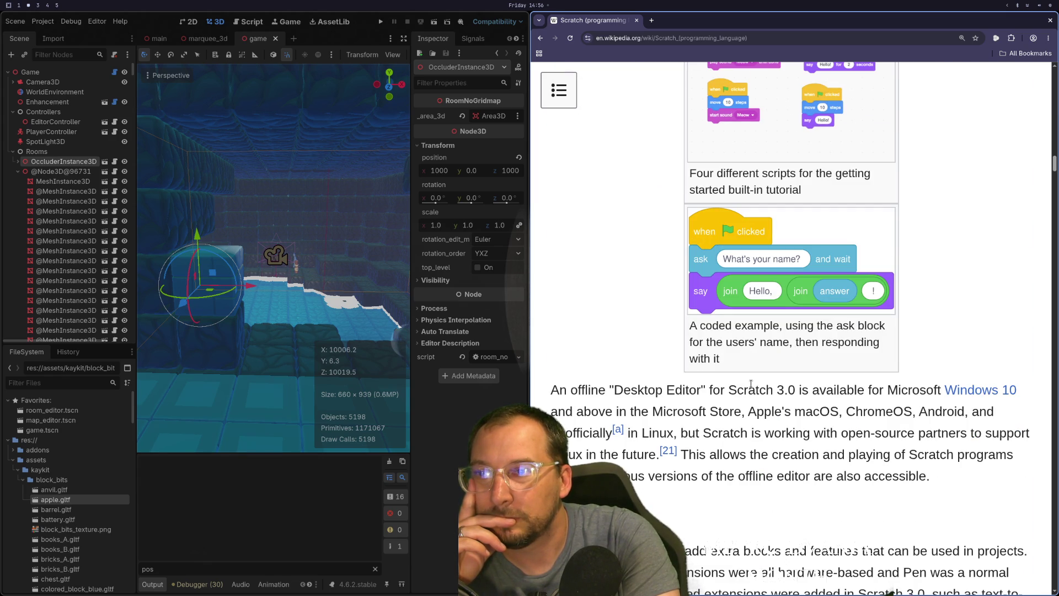
scroll(750, 383, "down", 8)
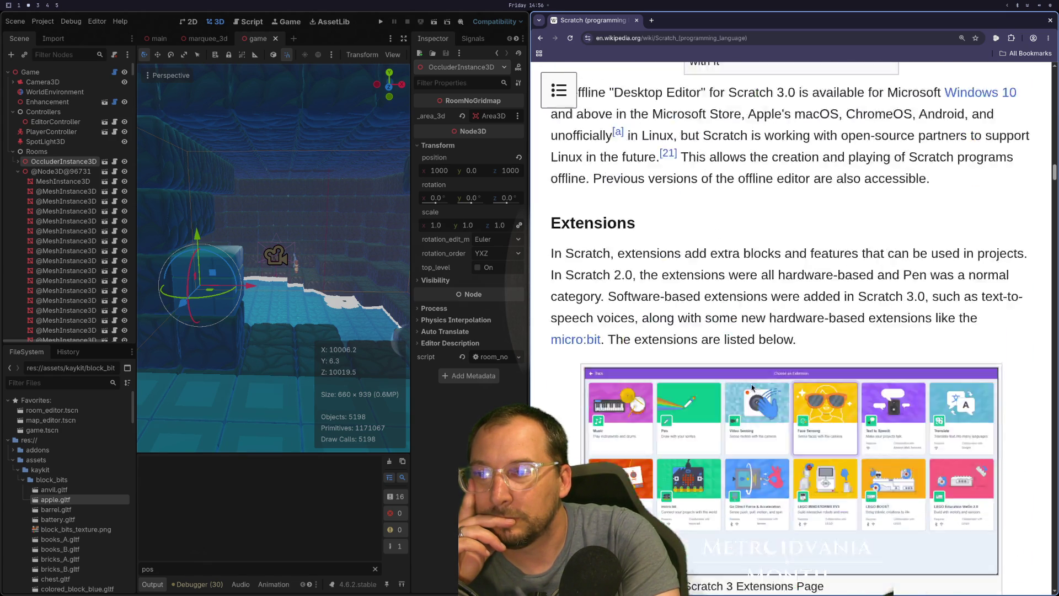
scroll(752, 386, "down", 4)
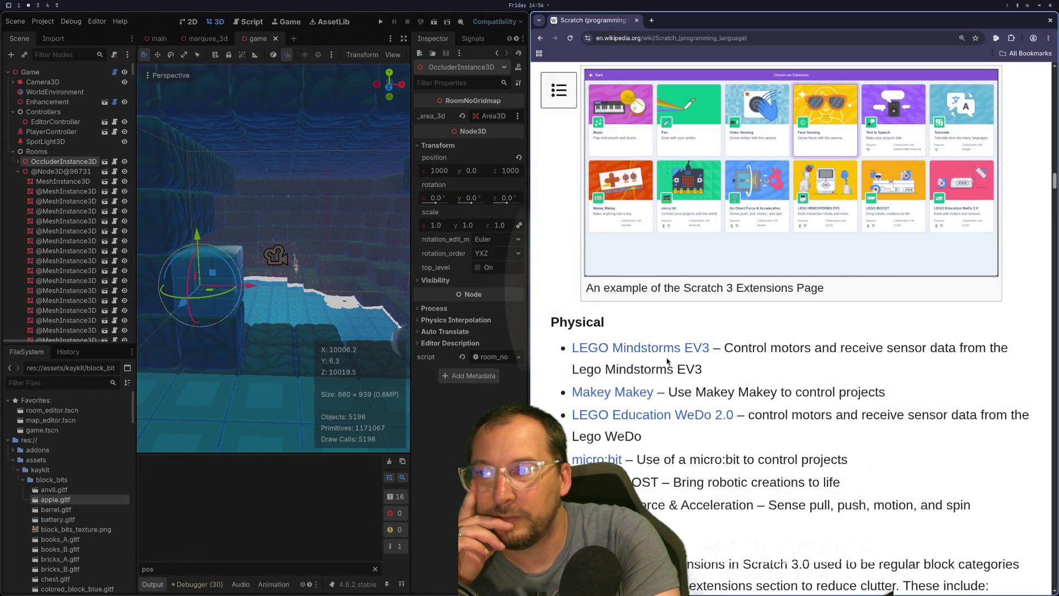
mouse_move(717, 422)
left_click(637, 349)
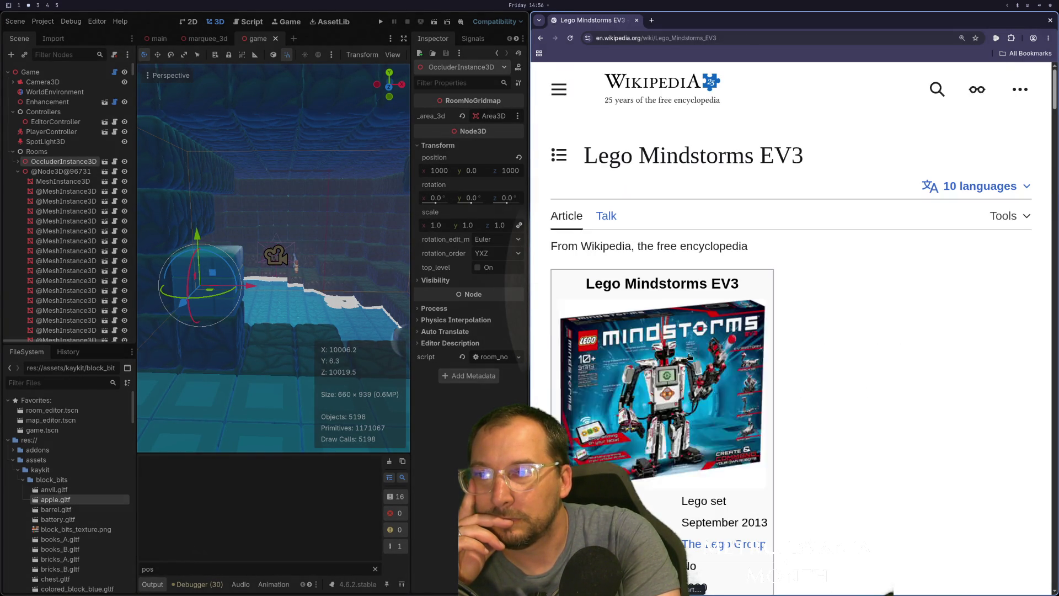
Step: Skim the EV3 article, go back to Scratch, read to Scratch Lab, then close the tab
scroll(712, 408, "down", 8)
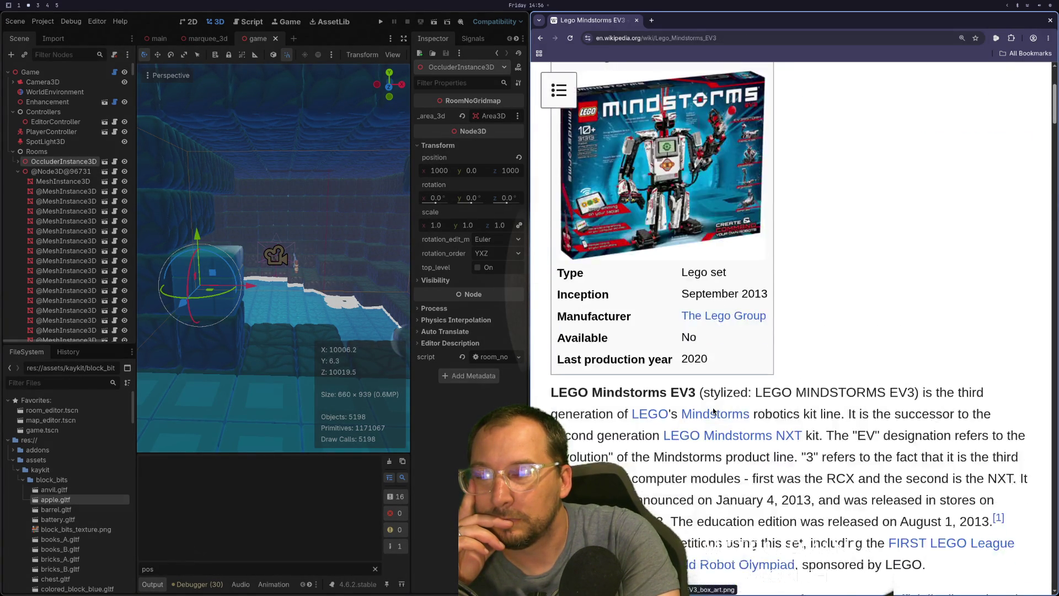
scroll(712, 409, "down", 9)
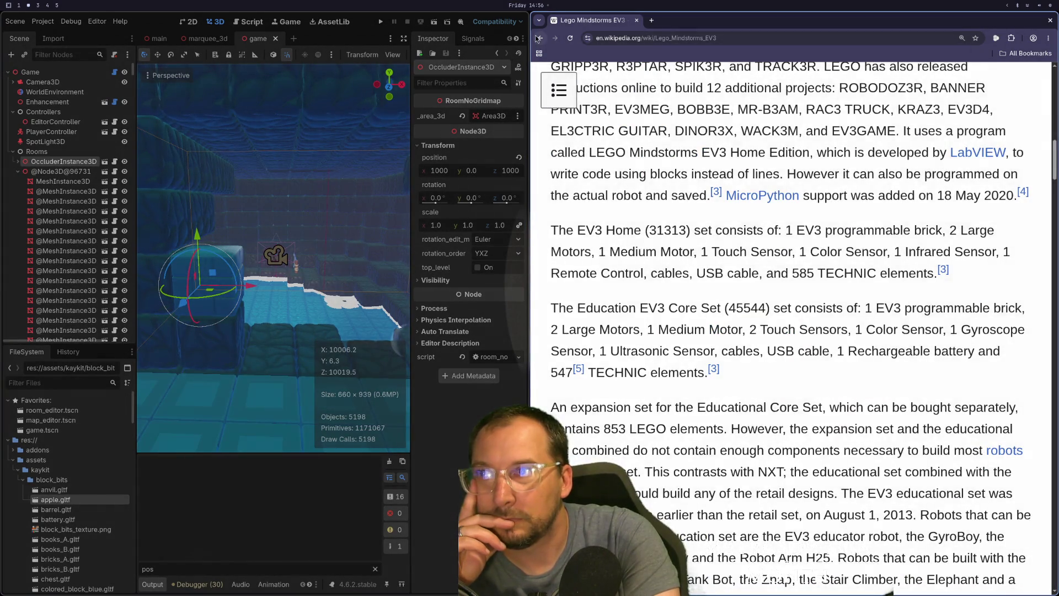
left_click(537, 38)
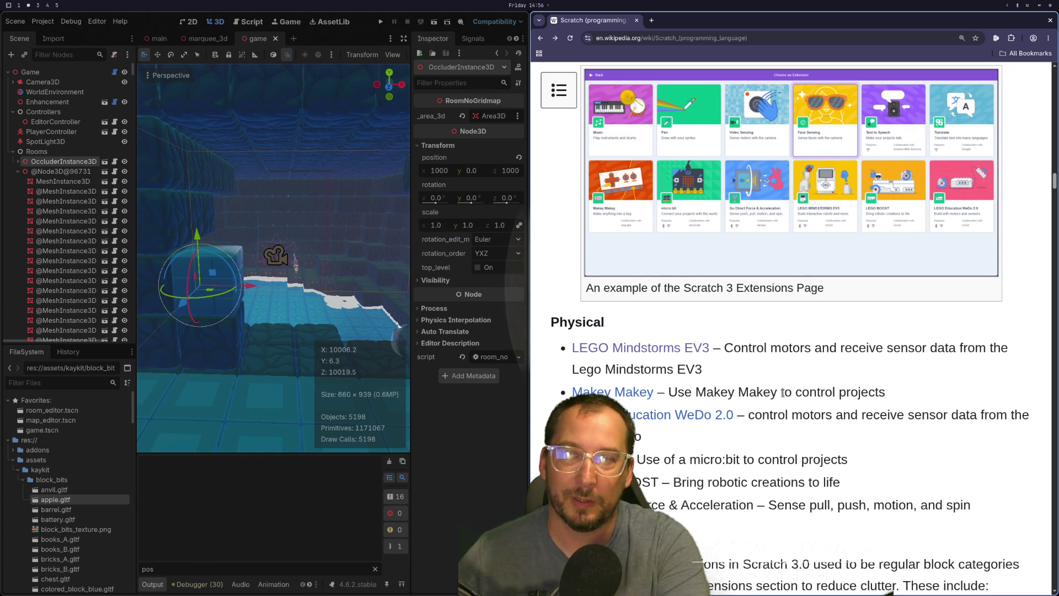
scroll(721, 412, "down", 3)
scroll(722, 412, "down", 12)
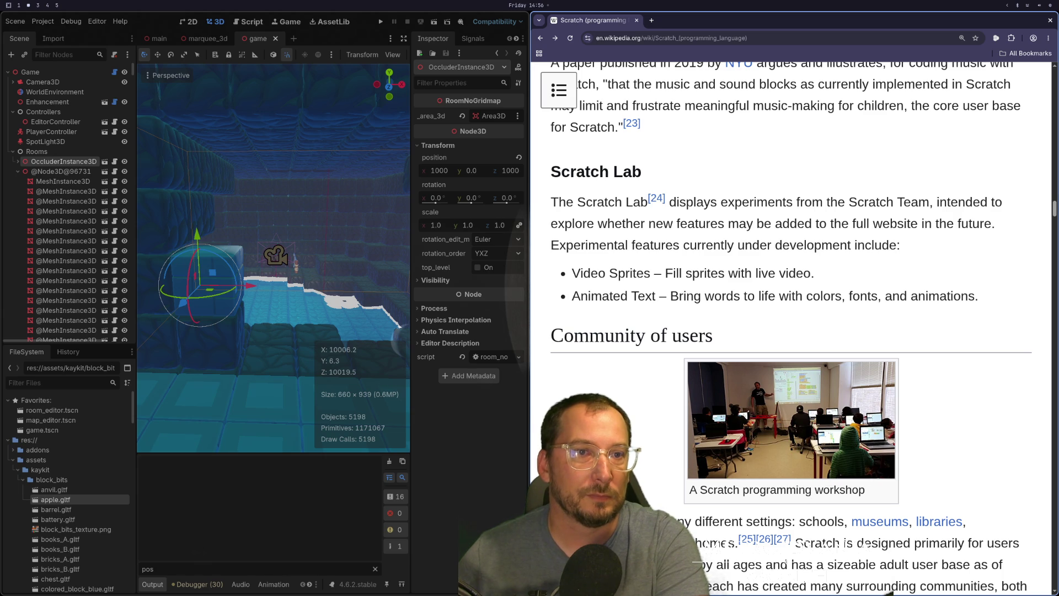
scroll(794, 466, "down", 7)
key("ctrl+w")
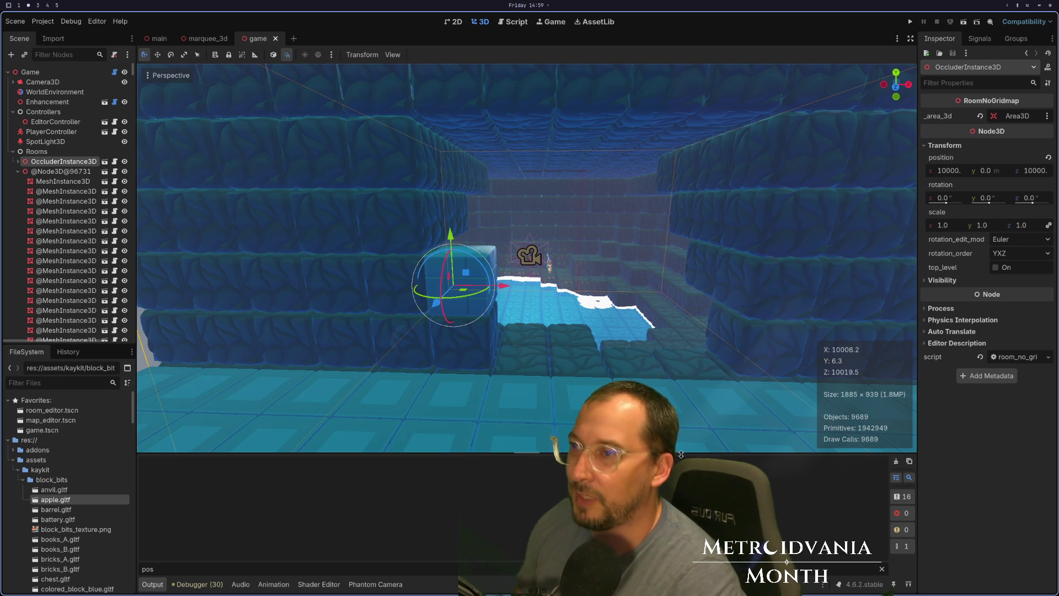
Step: Launch the game from Godot with F5
key("F5")
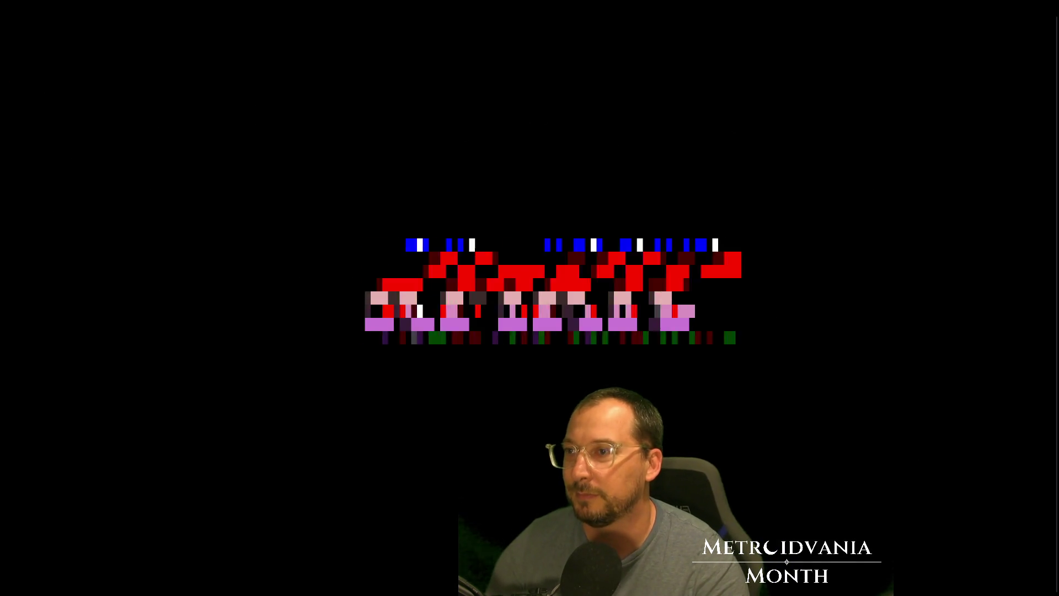
Step: Close the running game and move down game.gd toward destroy_block in Neovim
key("Escape")
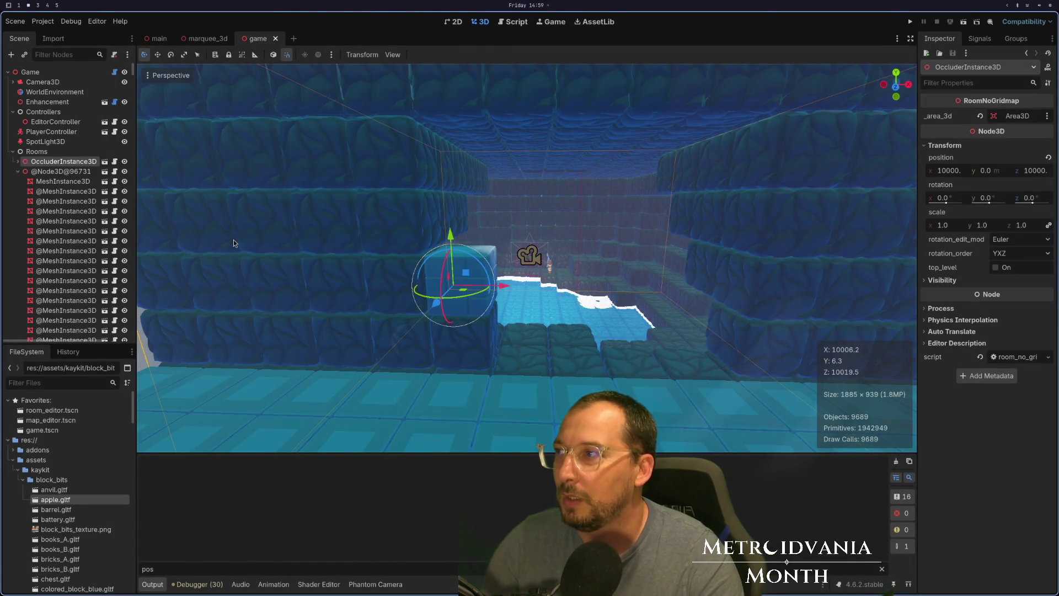
key("super+1")
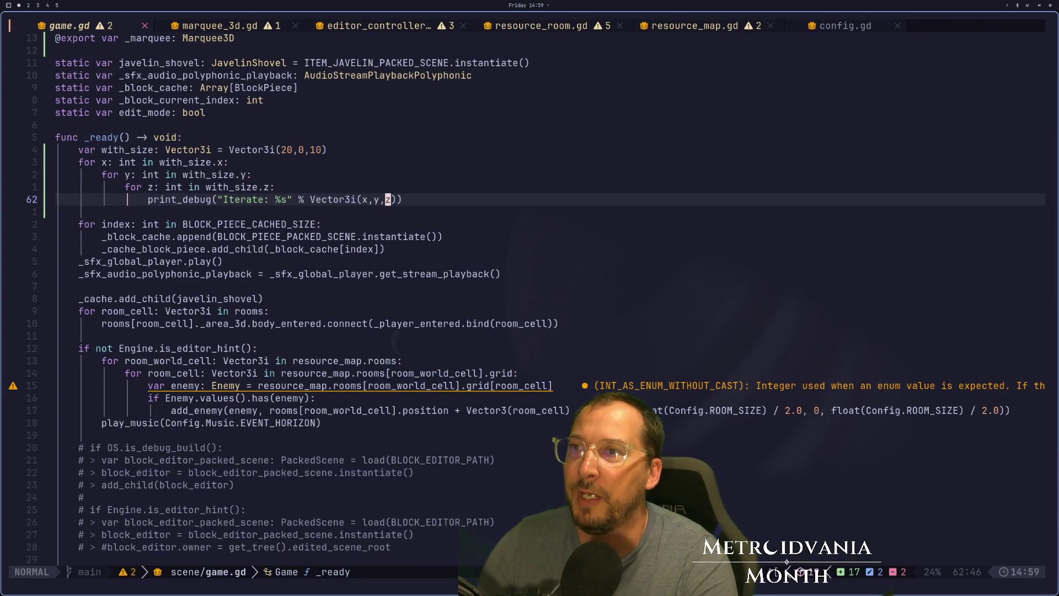
key("j")
key("j")
key("j")
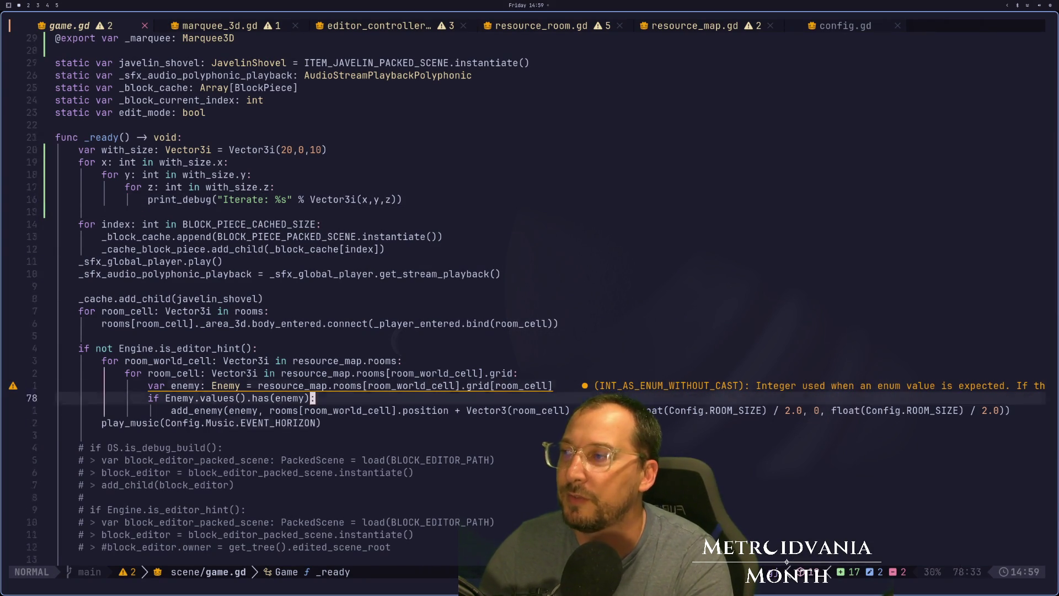
key("j")
key("j")
key("j")
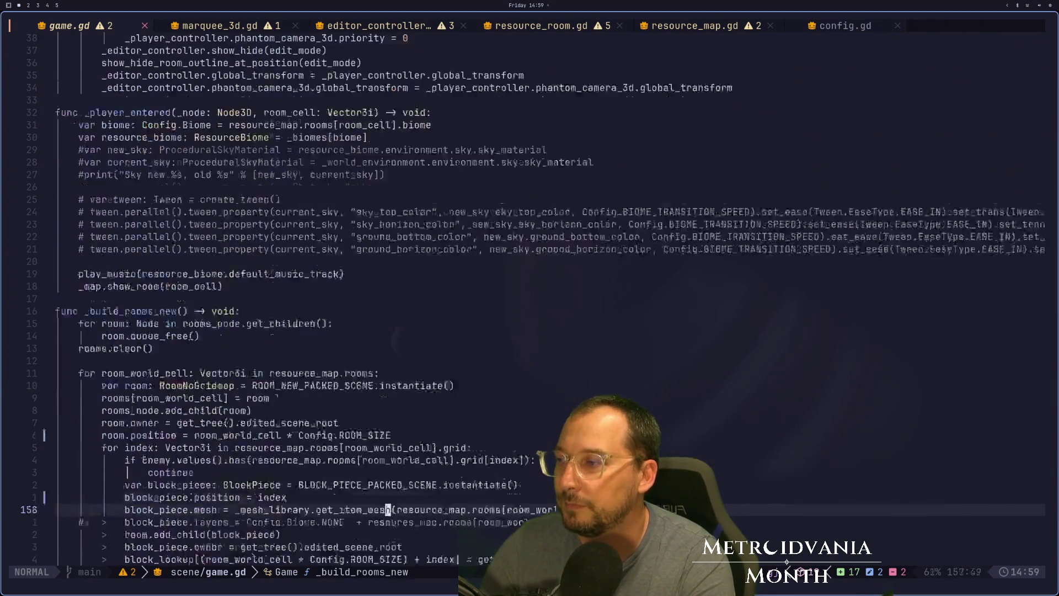
Step: In resource_map.gd, go to the end of the pass line in the nested loop
key("j")
key("j")
key("j")
key("shift+l")
key("shift+l")
key("shift+l")
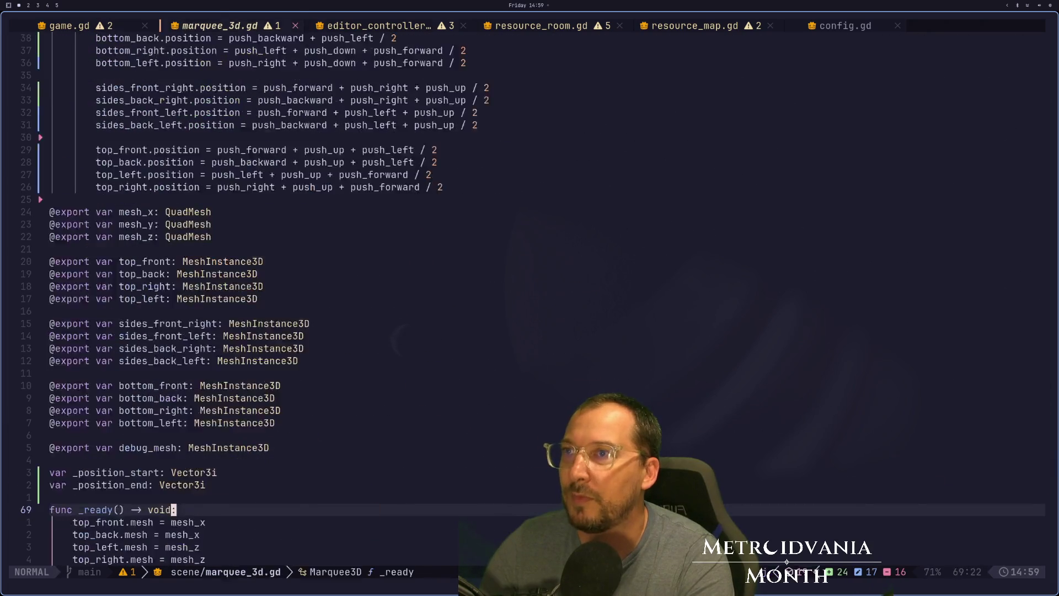
key("j")
key("j")
key("j")
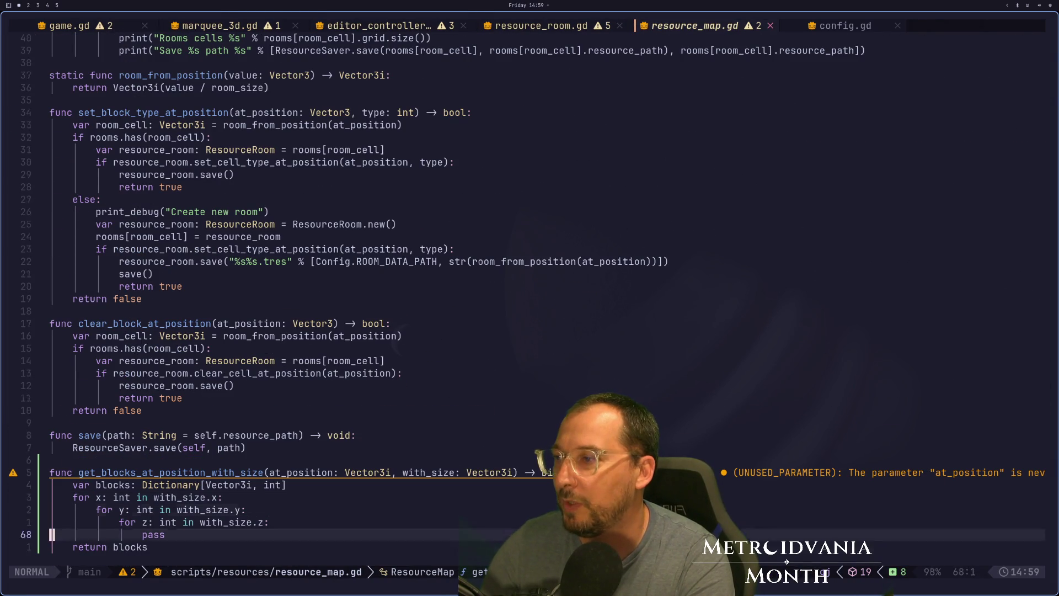
key("$")
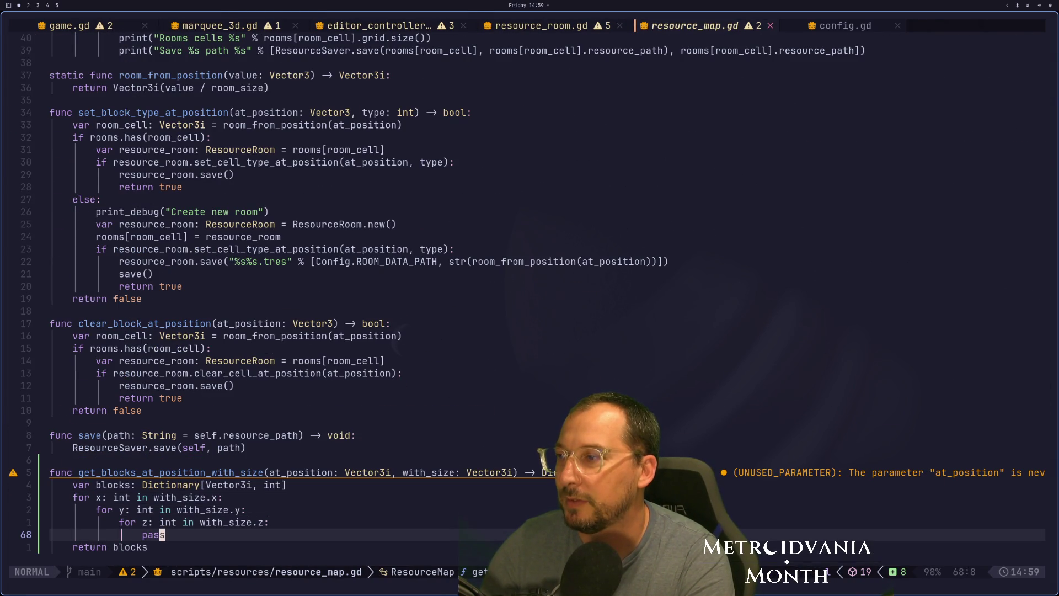
key("super+2")
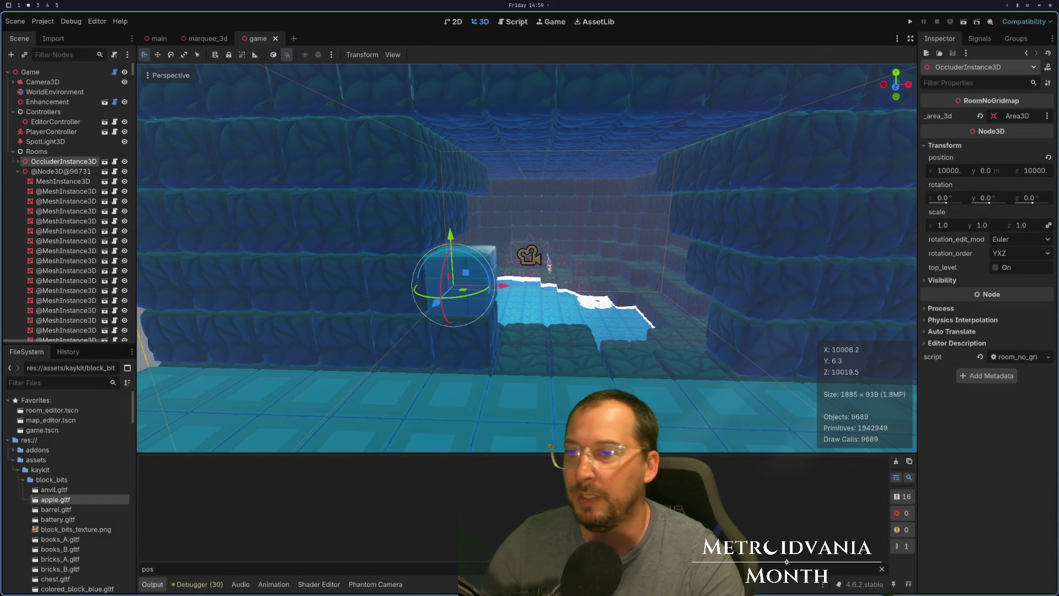
Step: Clear the 'pos' Output filter and run the project, then return to Neovim
left_click(881, 568)
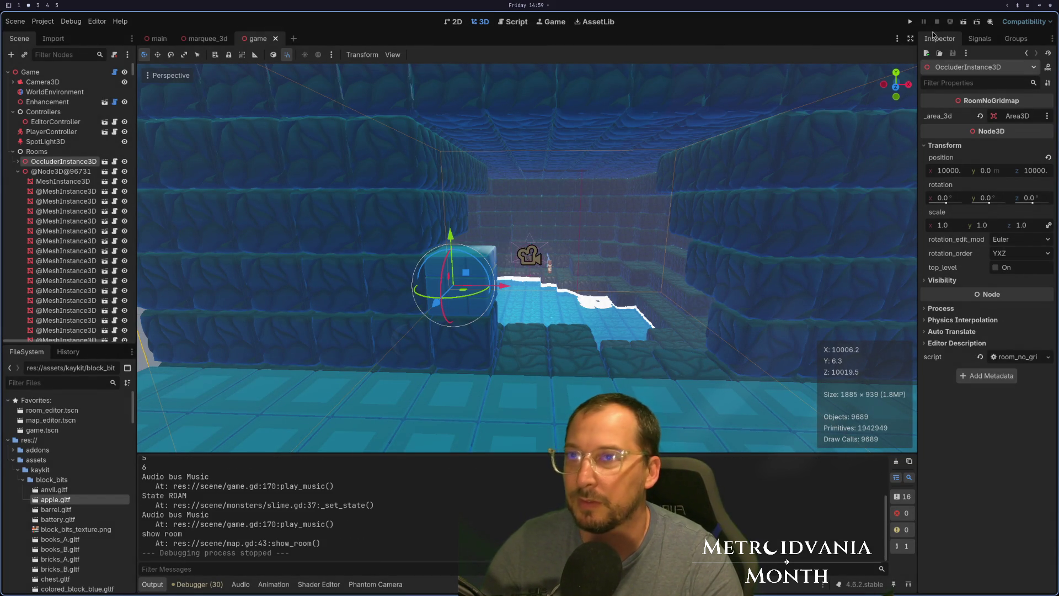
left_click(911, 21)
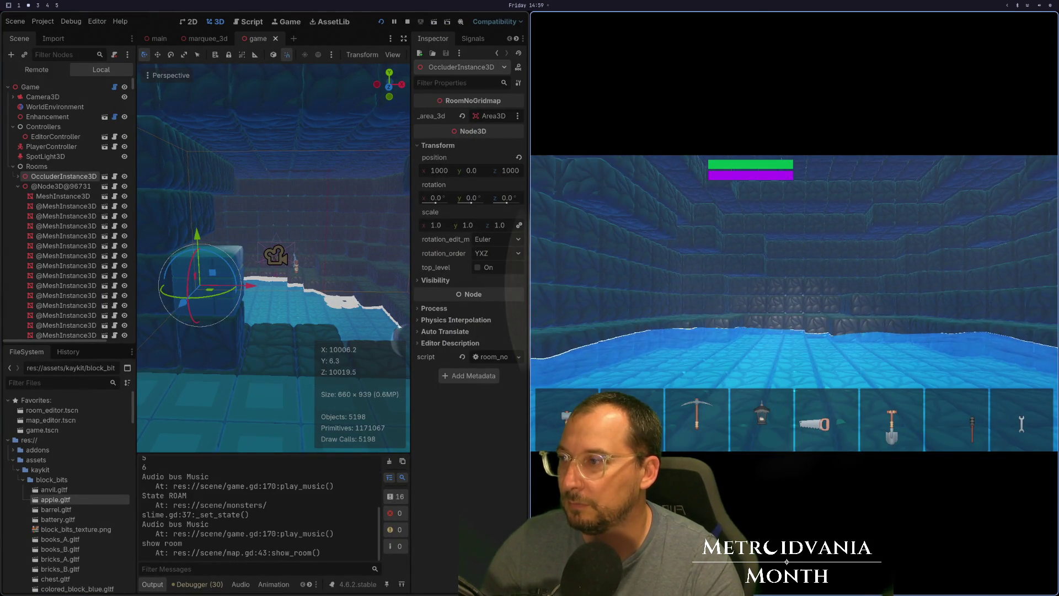
key("super+1")
Step: Go to the debug loop in game.gd's _ready and save the file with :w
key("H")
key("H")
key("H")
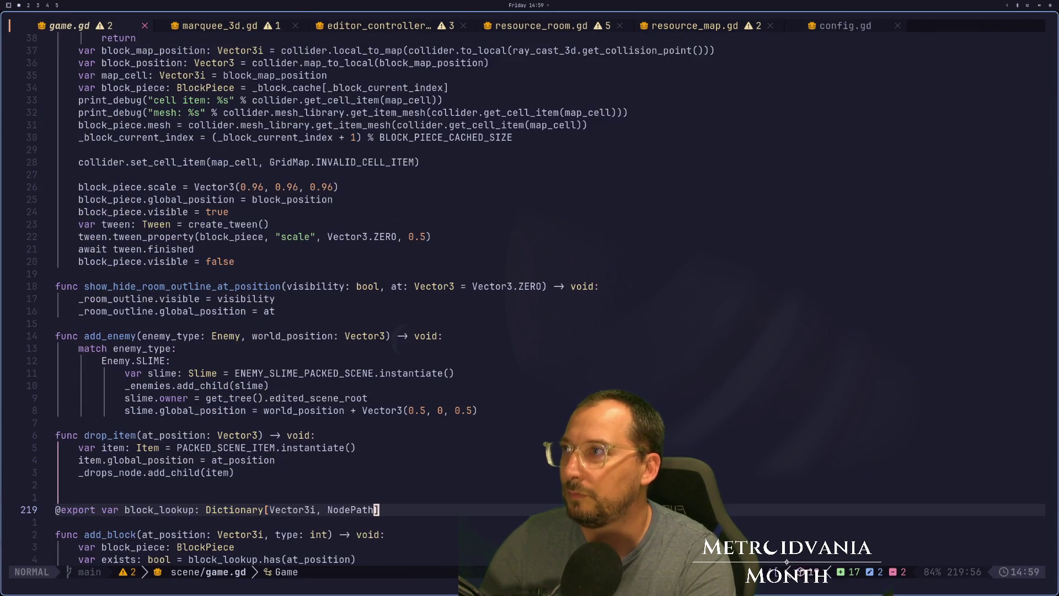
key("L")
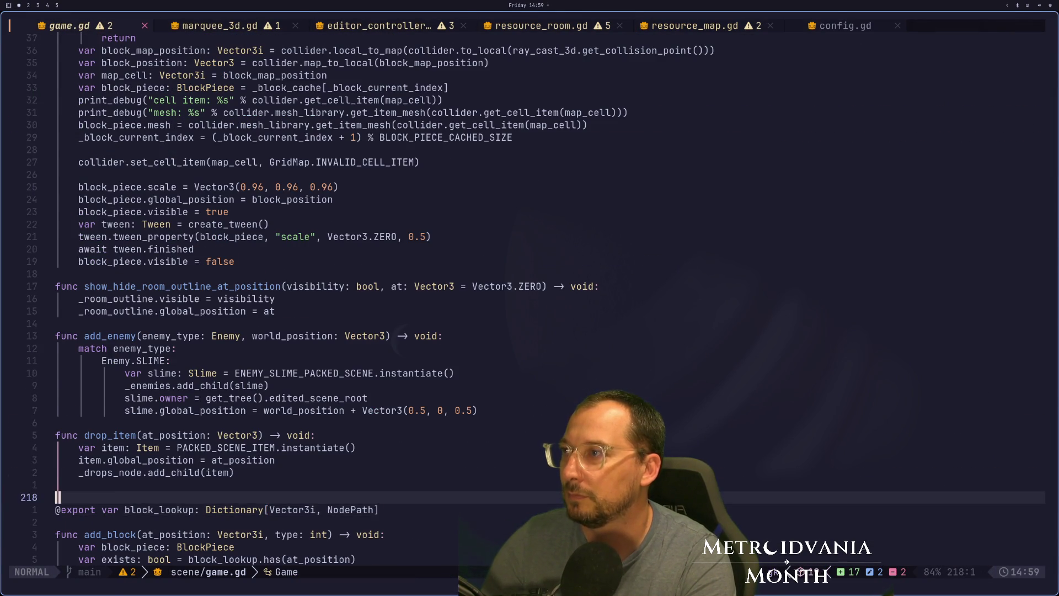
key("g")
key("g")
key("ctrl+o")
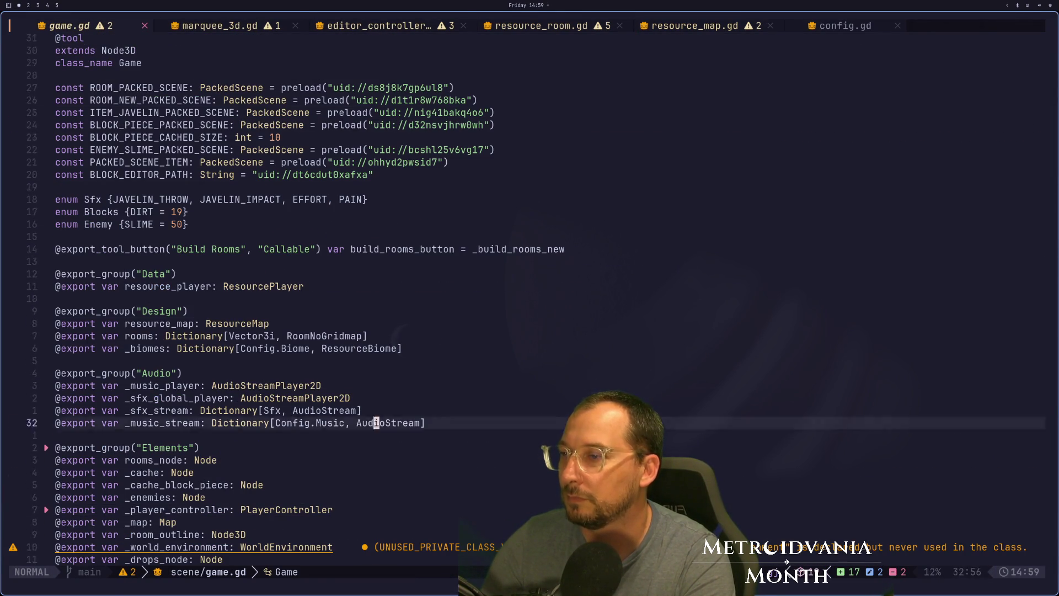
key("k")
key("k")
key("k")
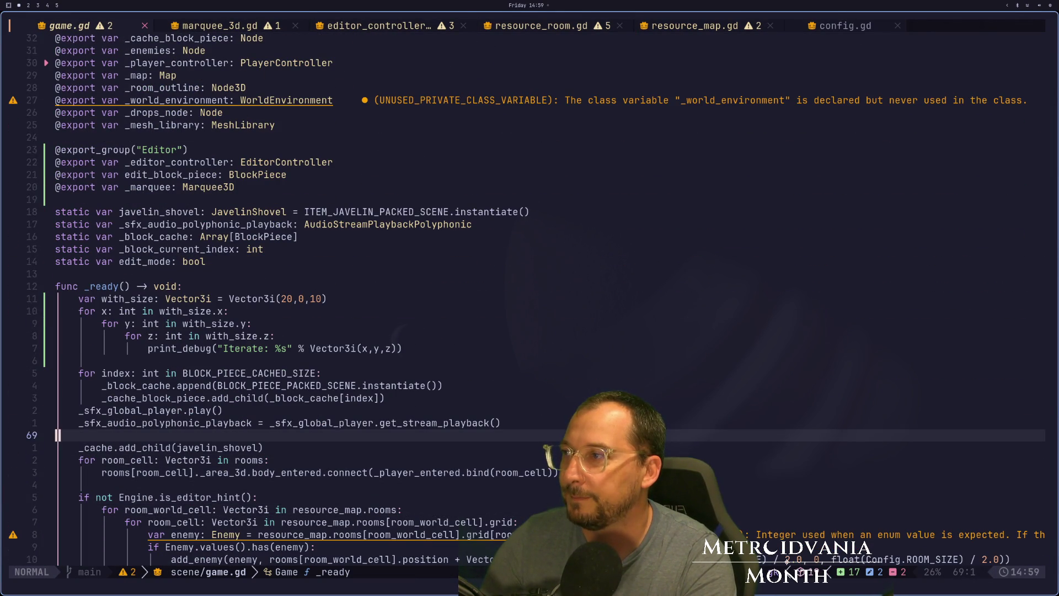
type("k:w")
key("Return")
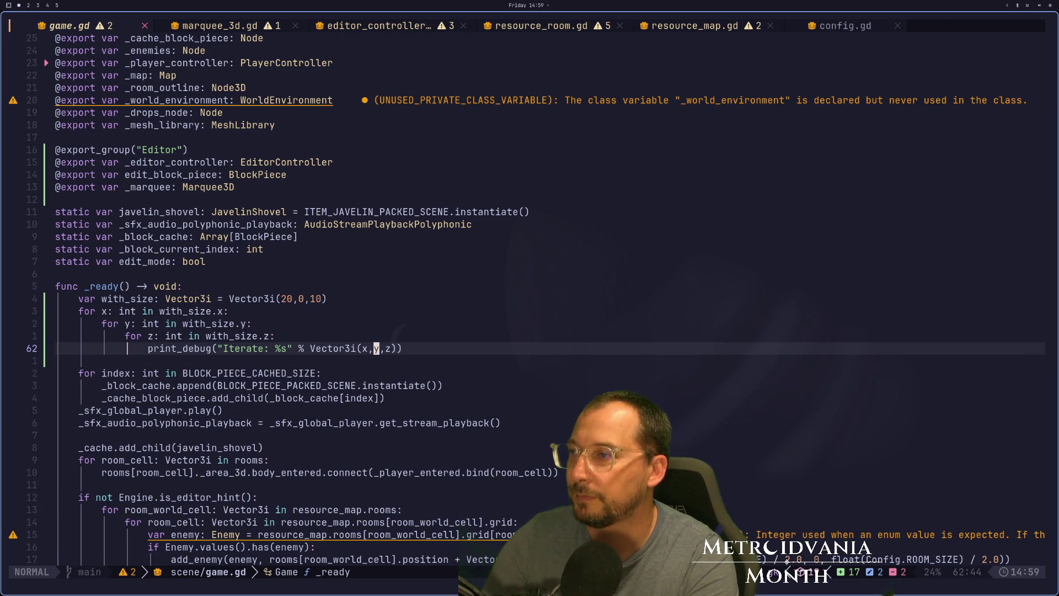
key("k")
key("k")
key("k")
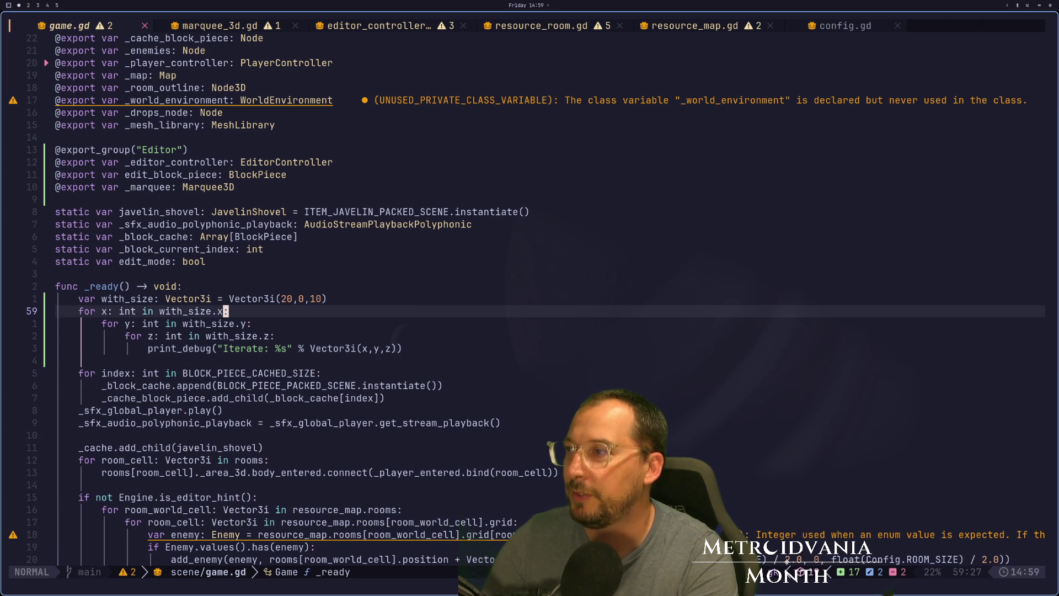
key("j")
key("j")
key("super+2")
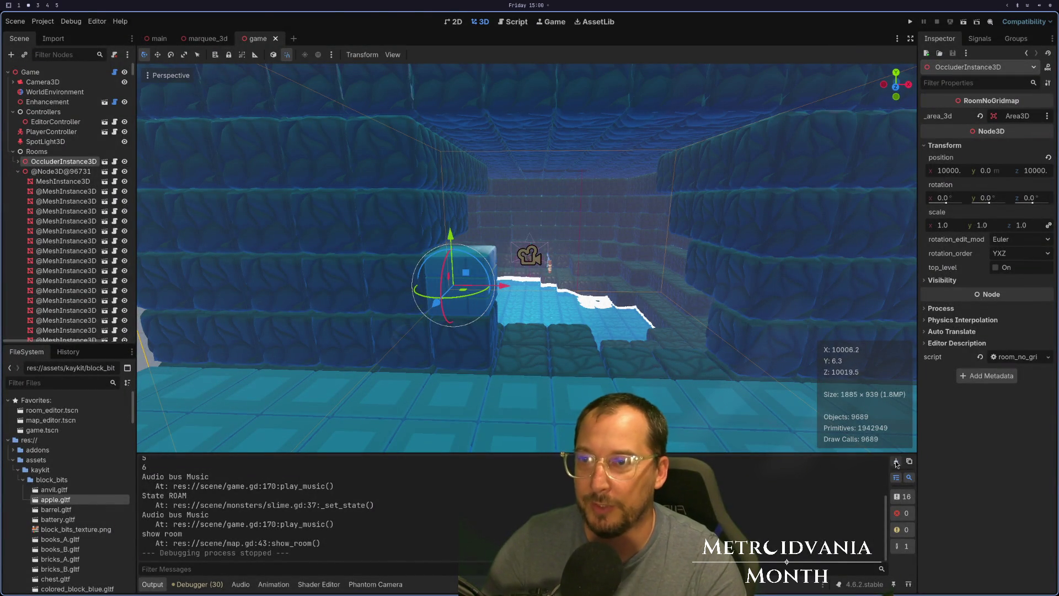
Step: Run the project from Godot and stop it again with F8
key("super+1")
key("super+2")
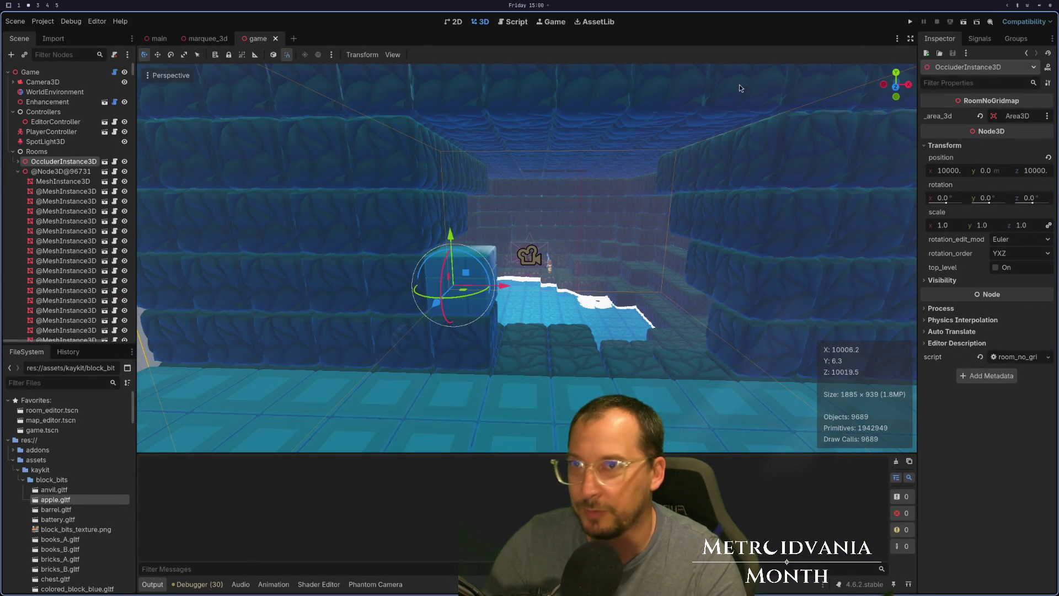
left_click(910, 22)
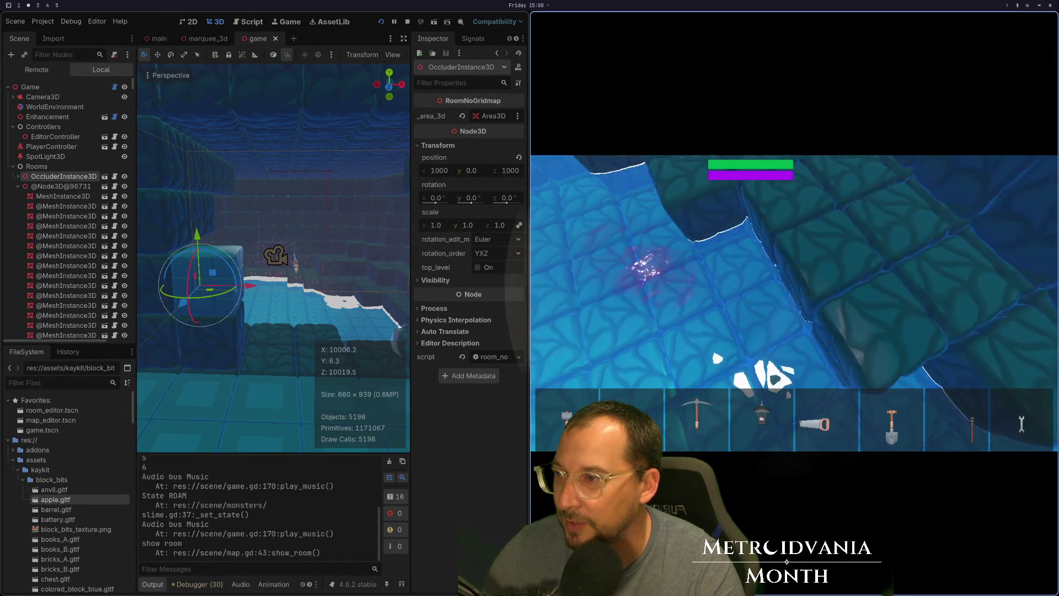
key("F8")
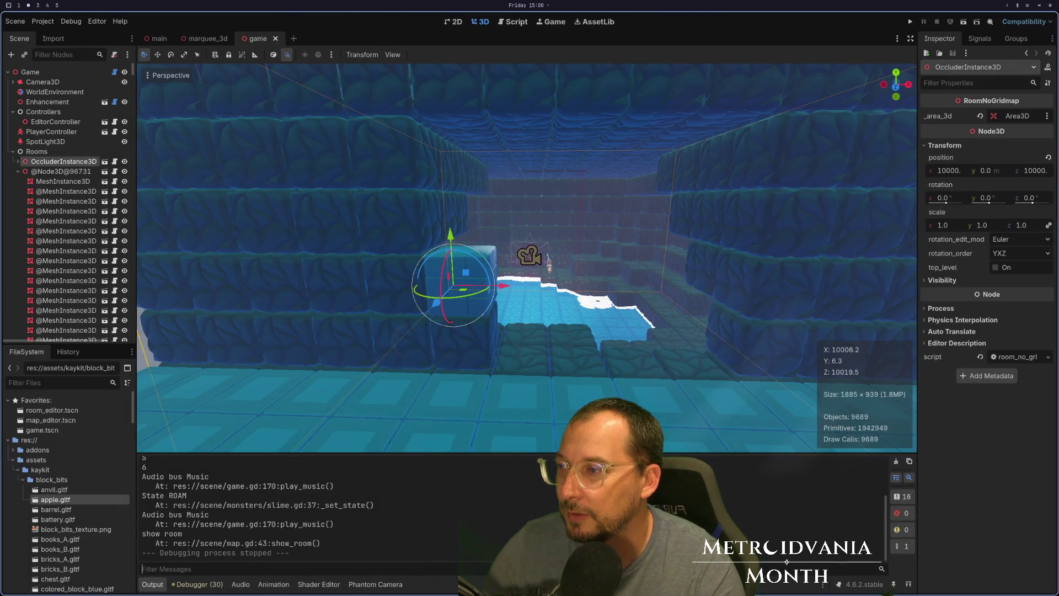
Step: Review the for loops in game.gd and glance at marquee_3d.gd's _refresh function
key("super+1")
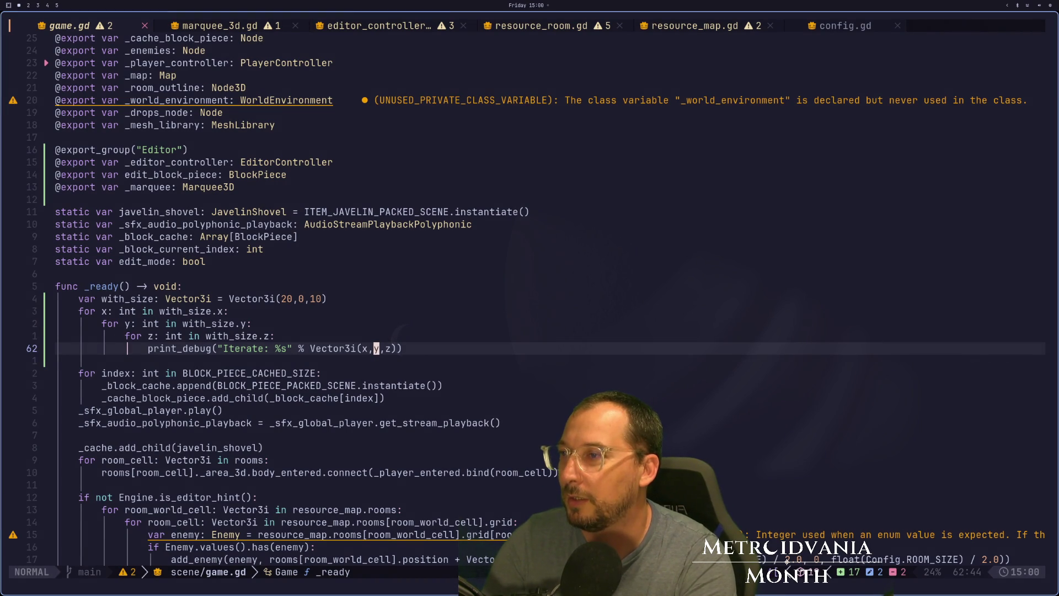
left_click(318, 373)
left_click(376, 348)
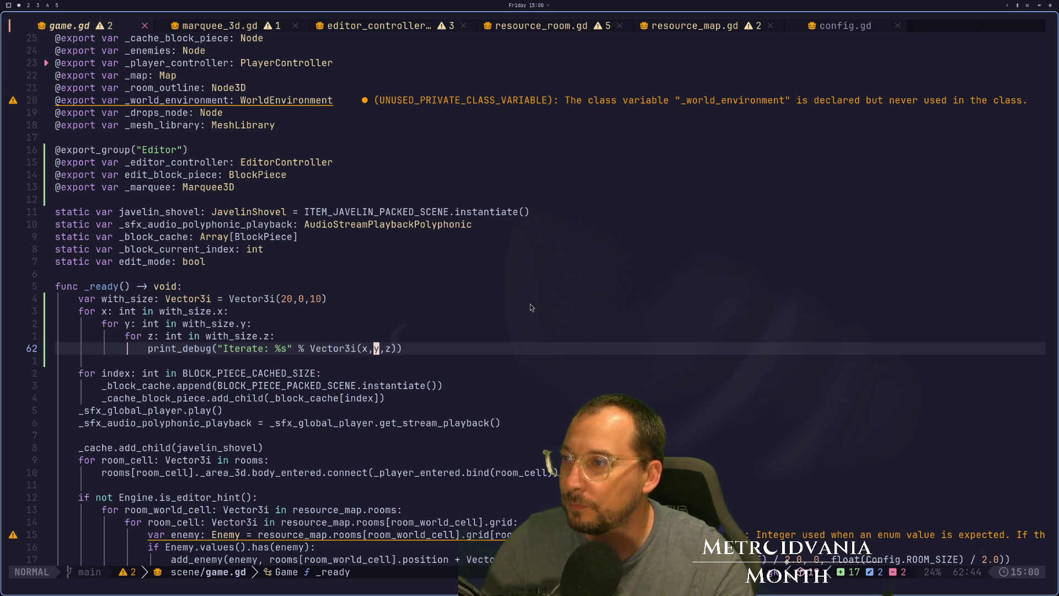
left_click(292, 316)
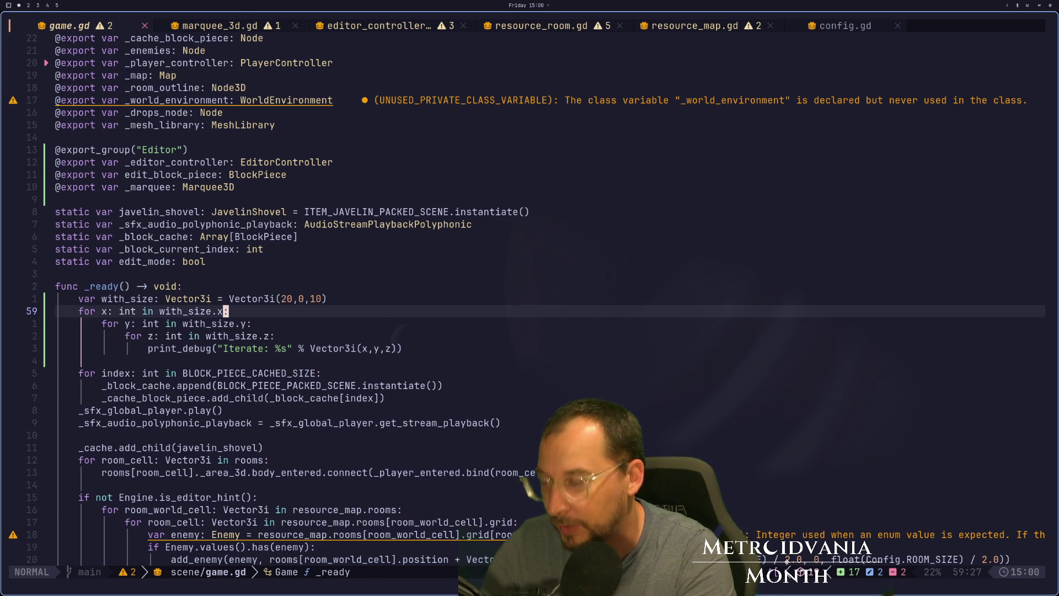
key("shift+l")
key("j")
key("j")
key("j")
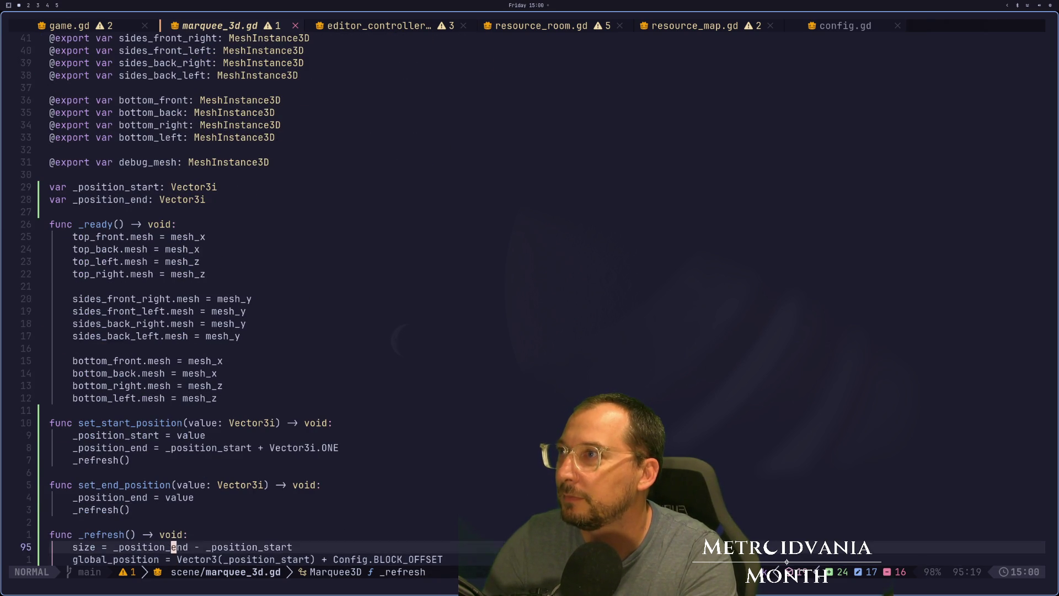
key("shift+h")
Step: Reload game.gd from disk with :e and run the project again in Godot
type(":e")
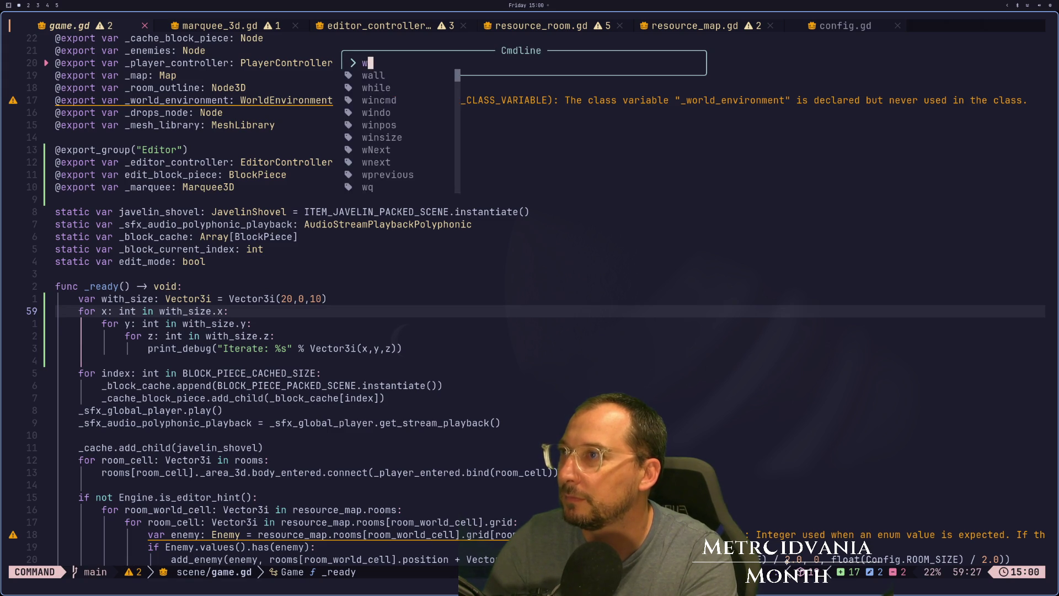
key("Return")
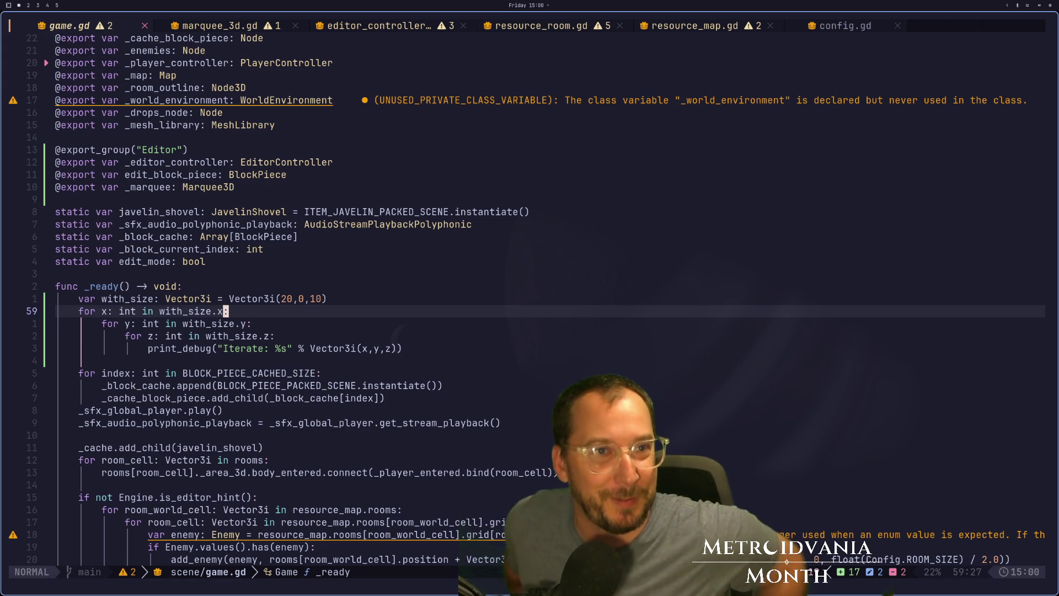
key("super+4")
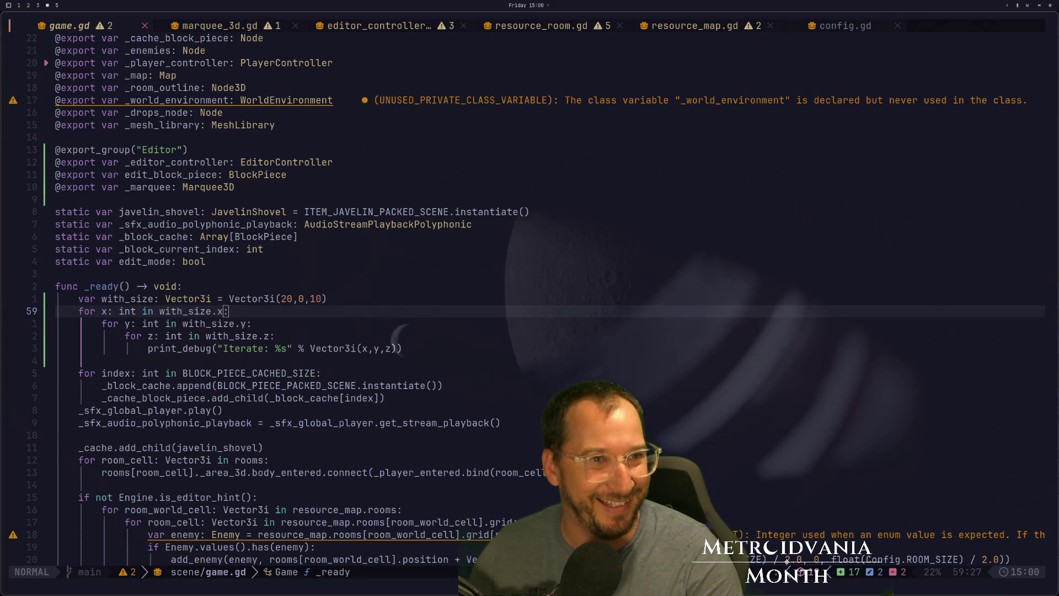
key("super+2")
left_click(911, 21)
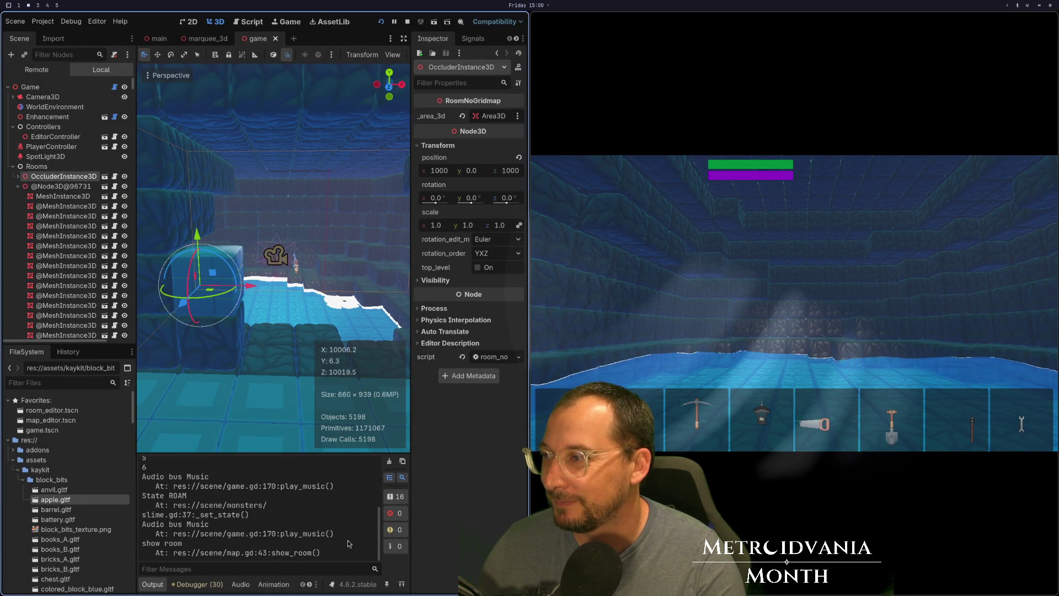
Step: Add print_debug("hemlo!") above var with_size in game.gd and save
scroll(348, 544, "up", 5)
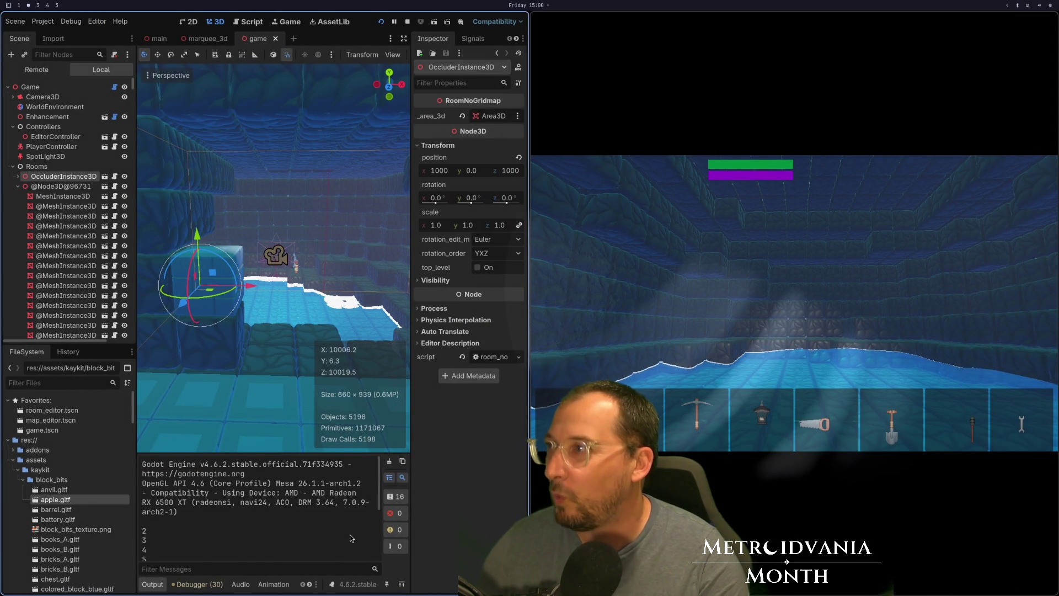
key("super+1")
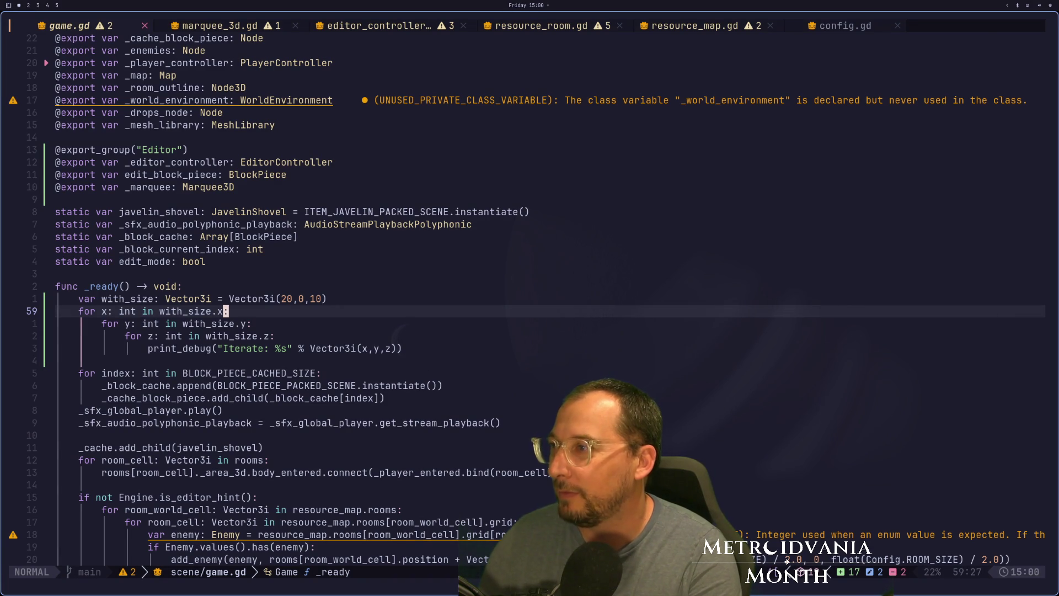
type("kO")
type("print_debug")
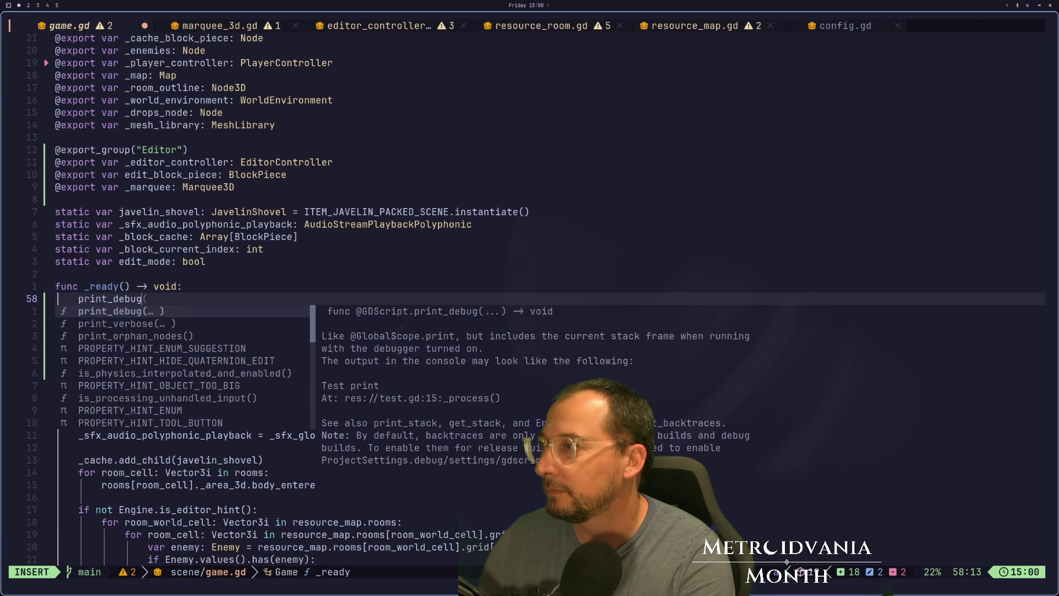
type("(\"")
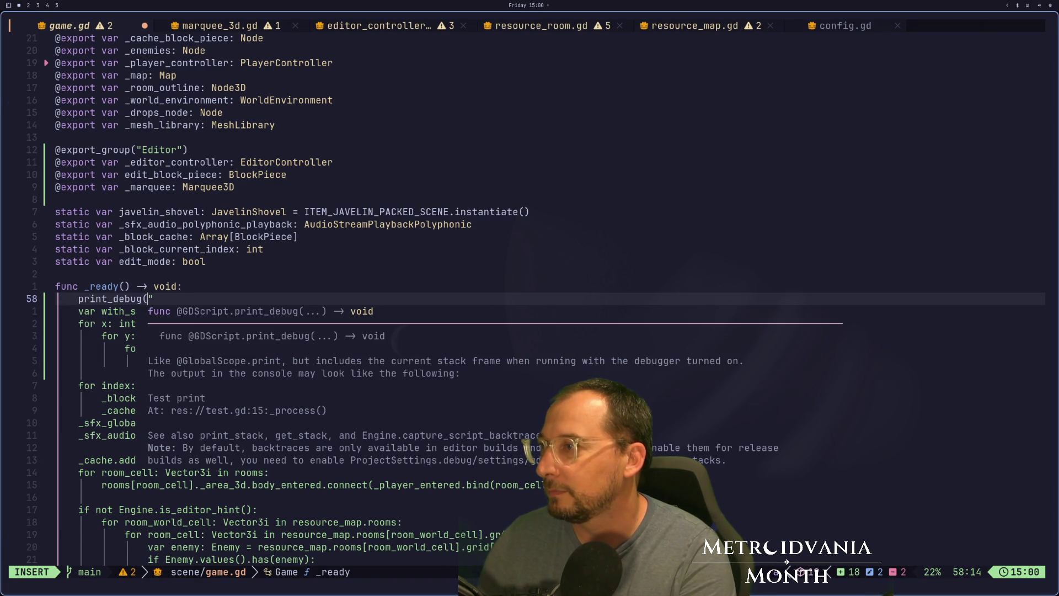
type("hemlo!\")")
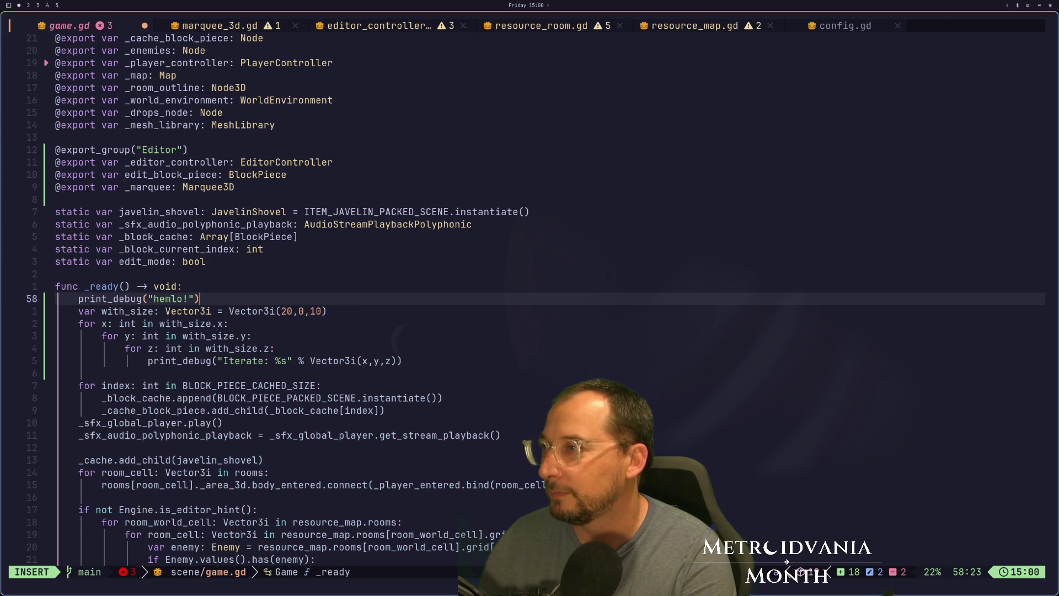
key("Escape")
type(":w")
key("Return")
Step: Stop and re-run the game in Godot with F8 and F5 to log the print
key("super+2")
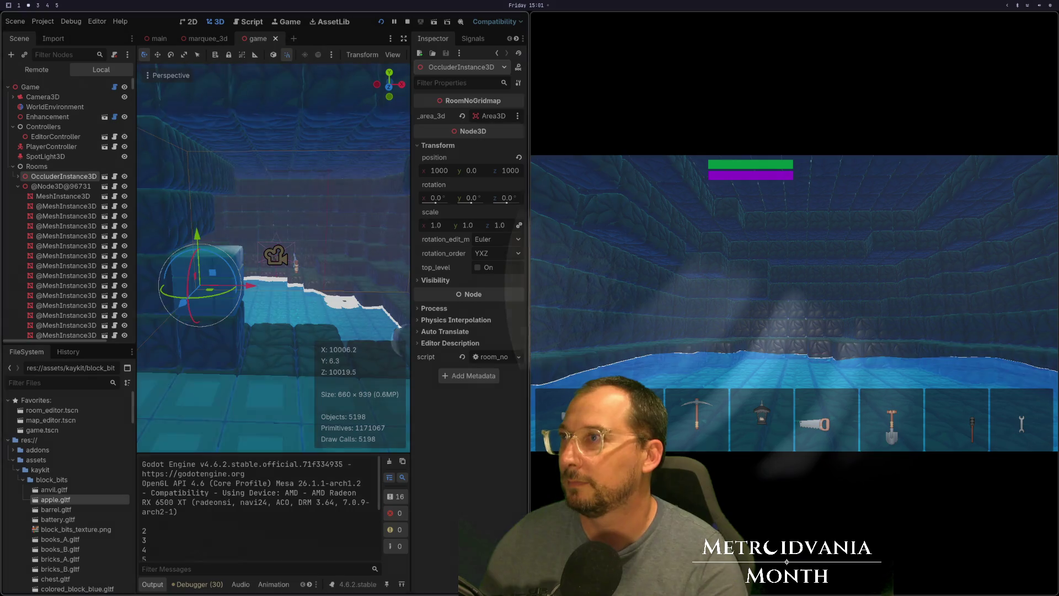
key("F8")
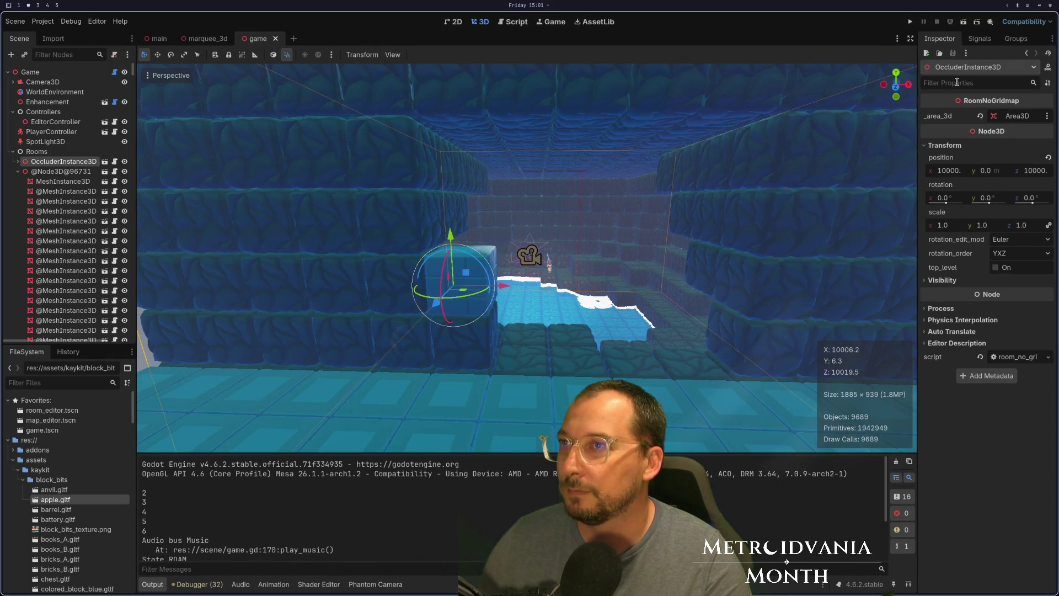
key("F5")
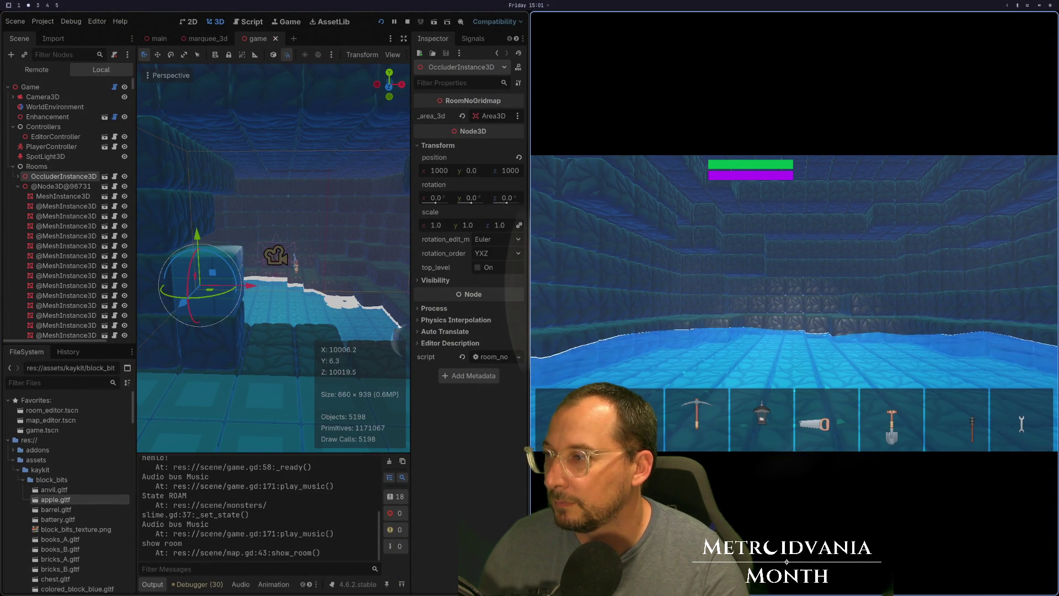
key("super+1")
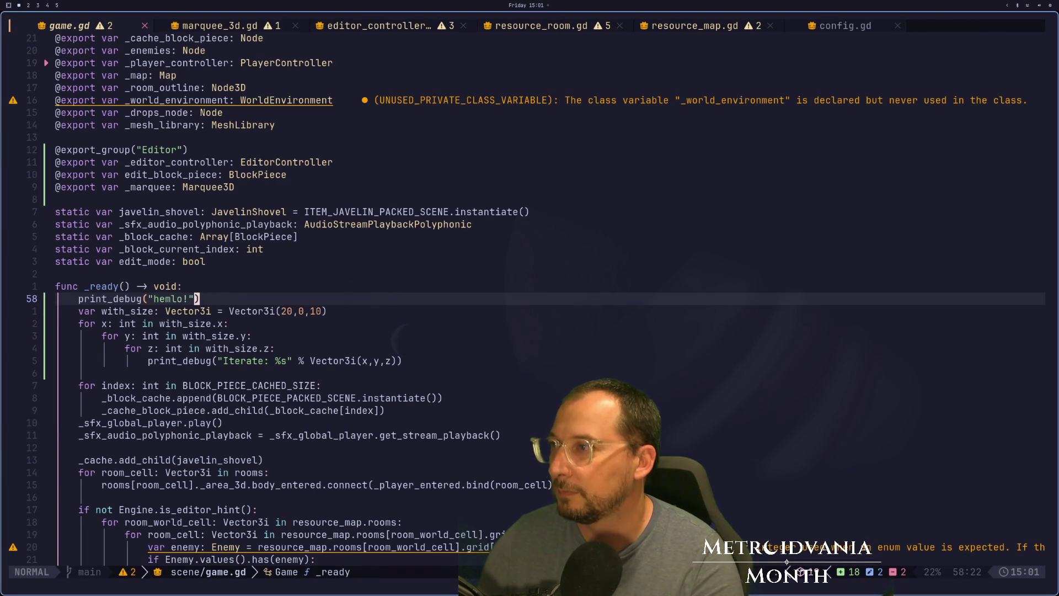
Step: Delete the hemlo print, save, add print(x) under for x, and relaunch the game
key("d")
key("d")
type(":w")
key("Return")
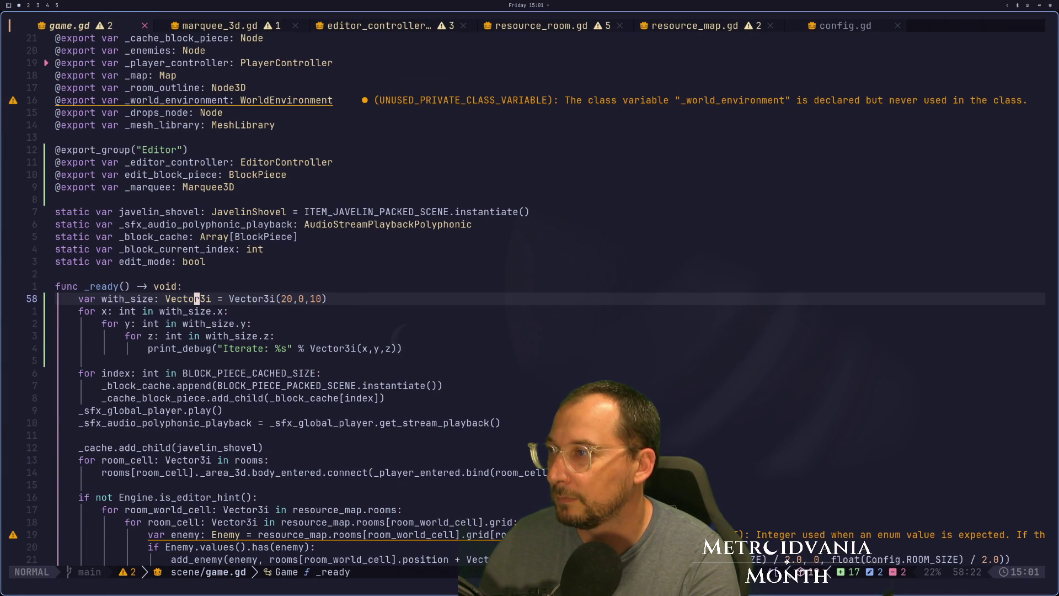
type("joprint")
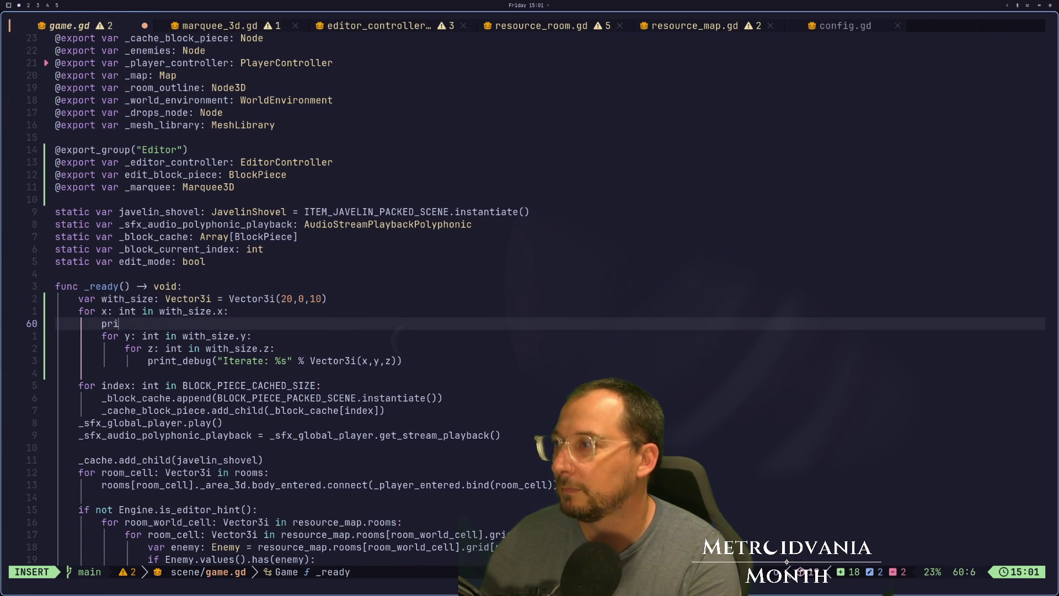
type("(x")
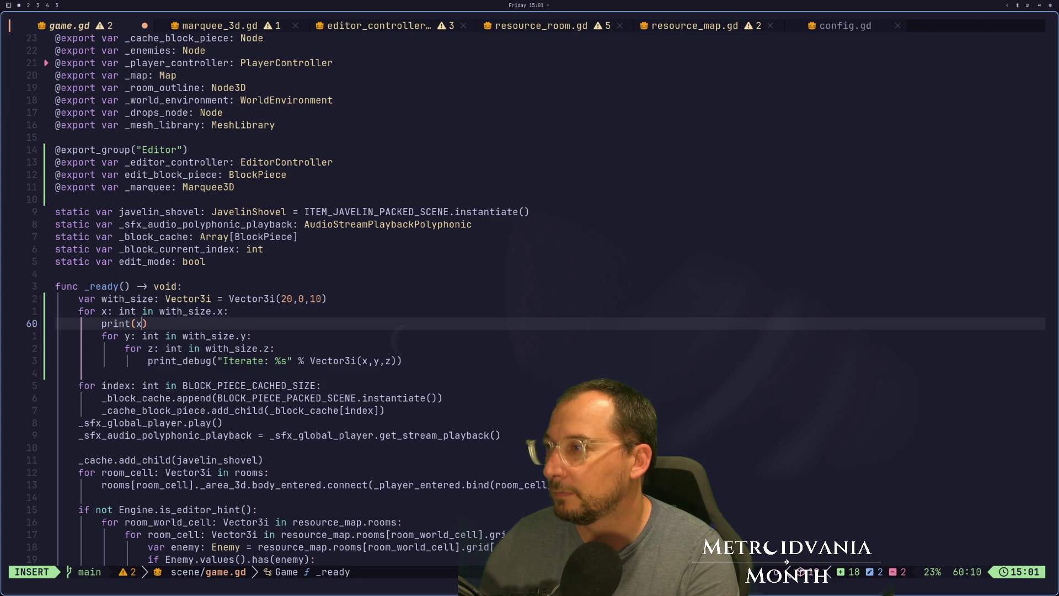
key("Escape")
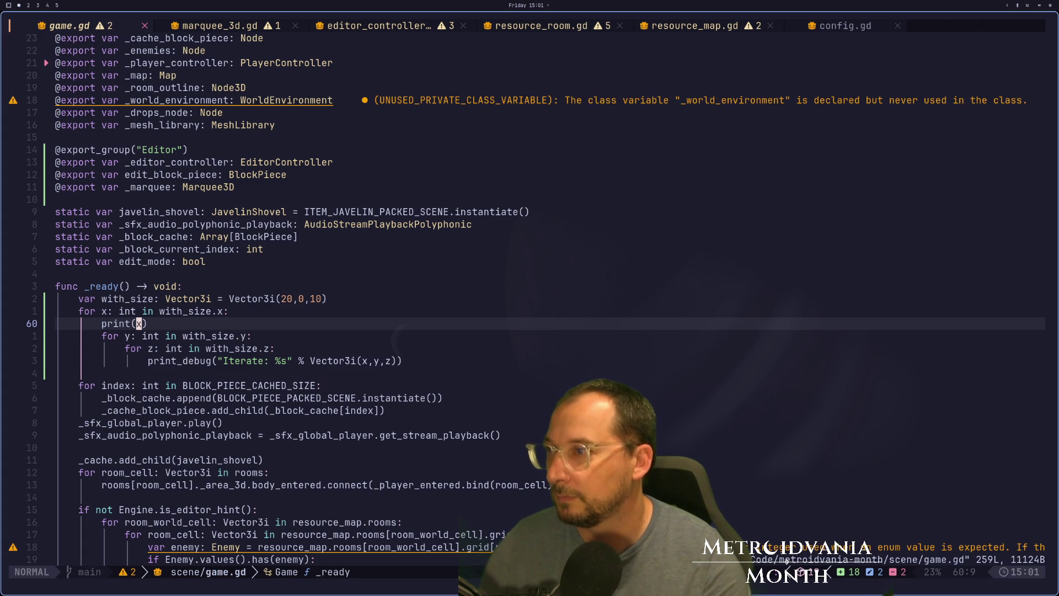
key("super+2")
key("F8")
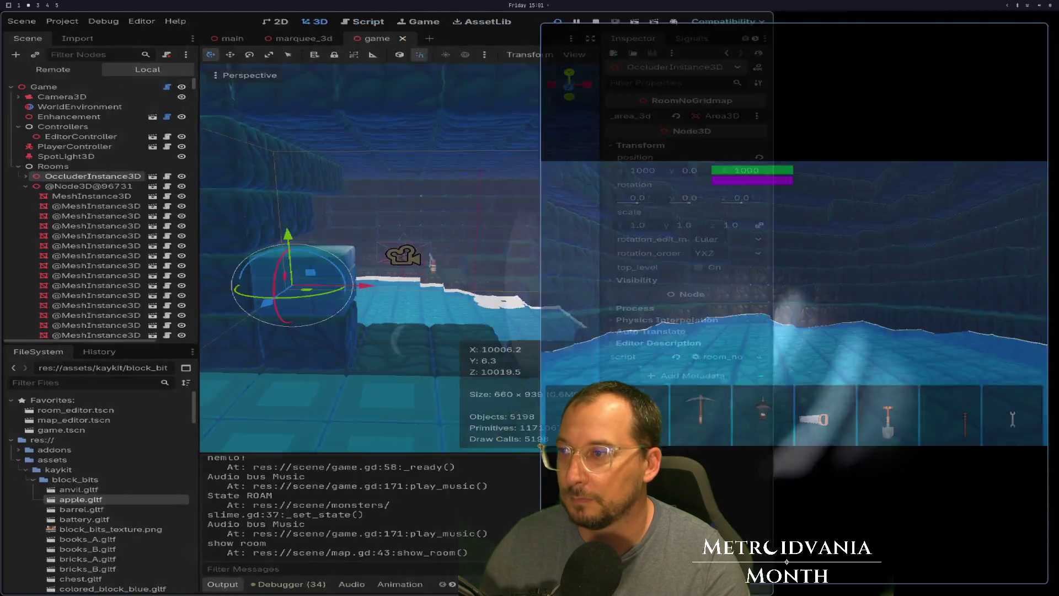
left_click(911, 22)
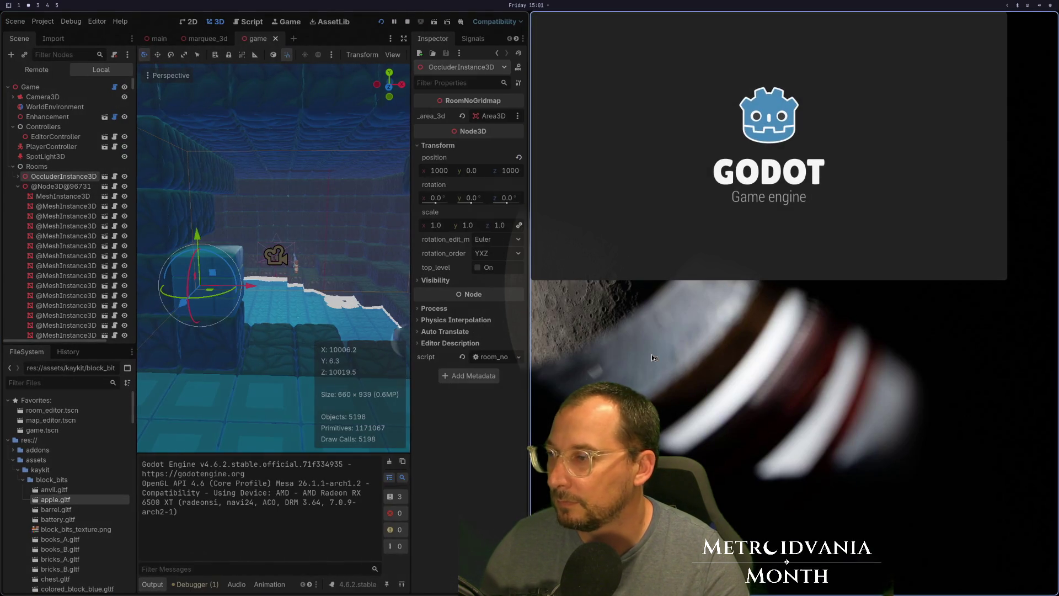
key("super+1")
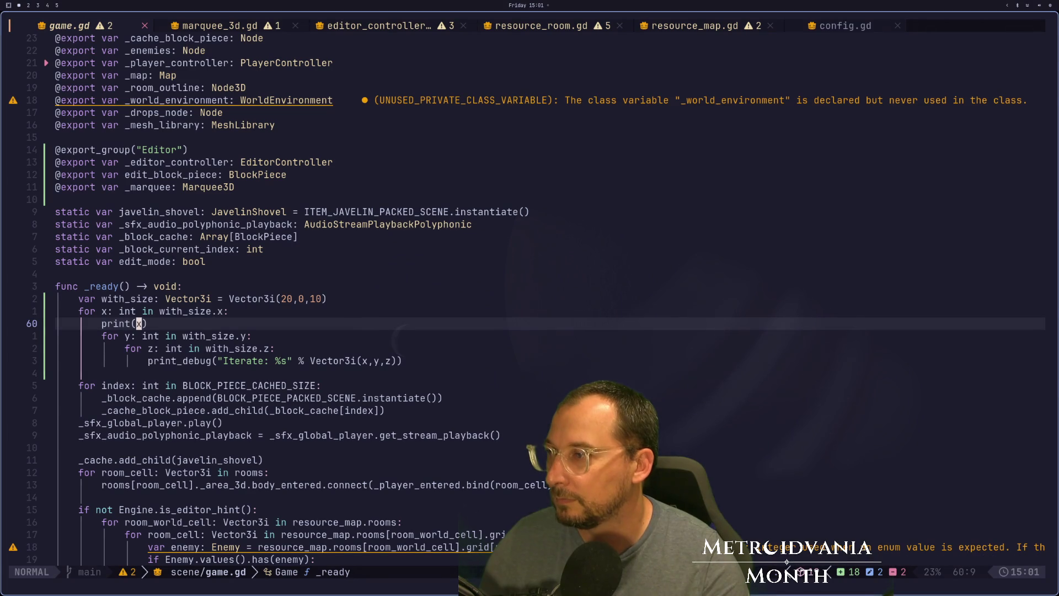
Step: Move the print line inside the for y loop, indent it, and change it to print(y)
key("d")
key("d")
key("p")
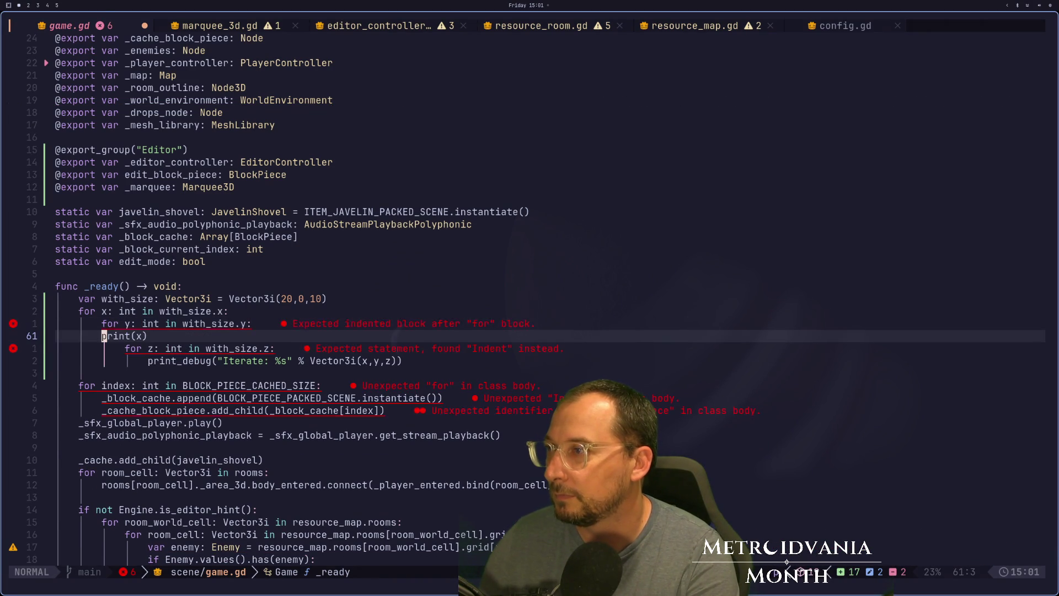
key("i")
key("Tab")
key("Escape")
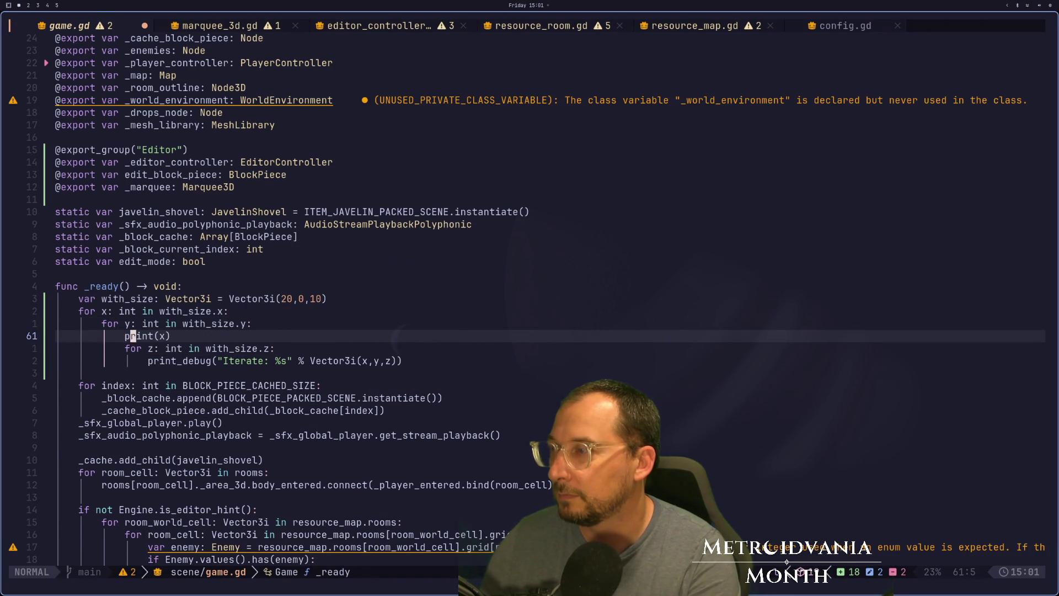
key("c")
key("i")
key("parenleft")
key("Escape")
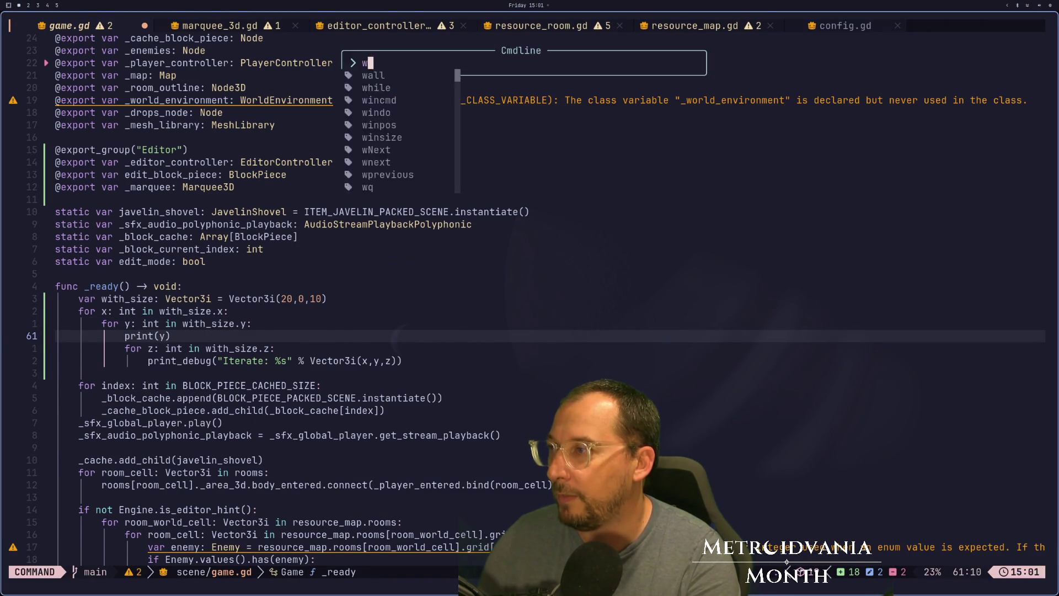
key("super+2")
key("super+q")
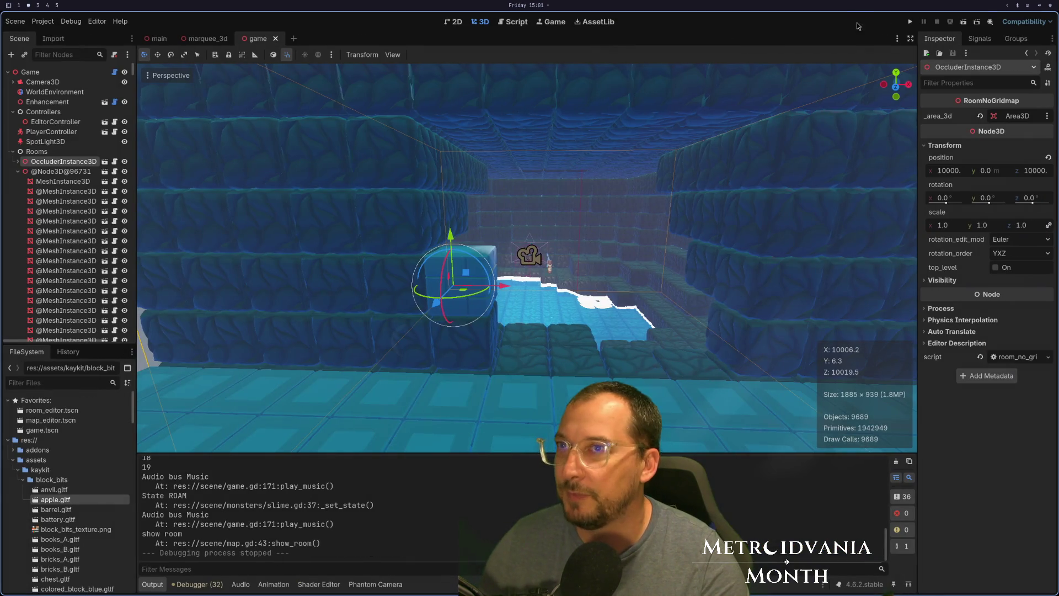
Step: Run the game in Godot, then correct the print label in game.gd's loop to "y"
left_click(910, 22)
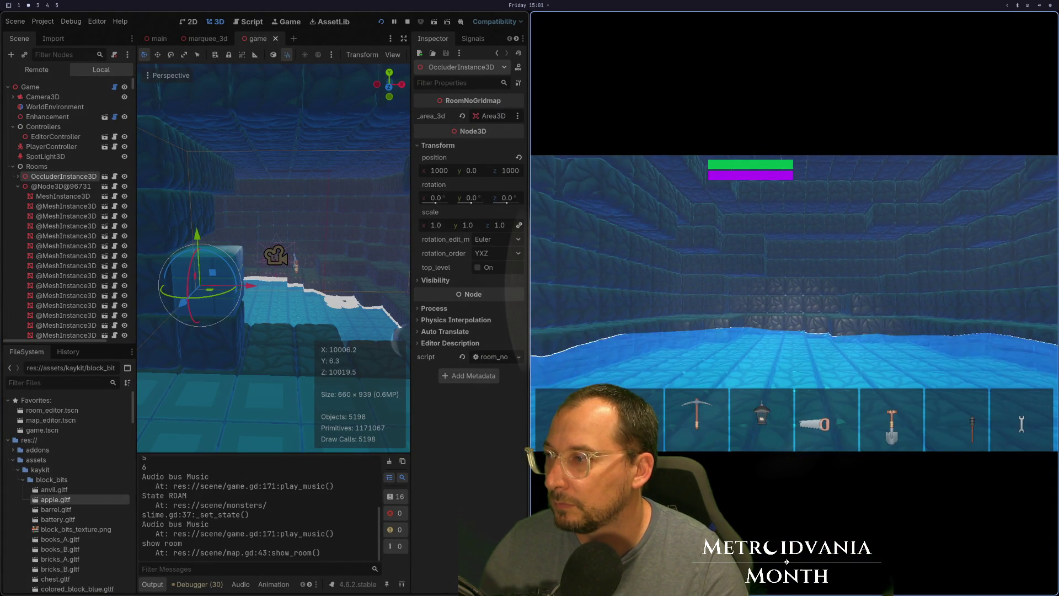
key("super+1")
type("int(\"yey")
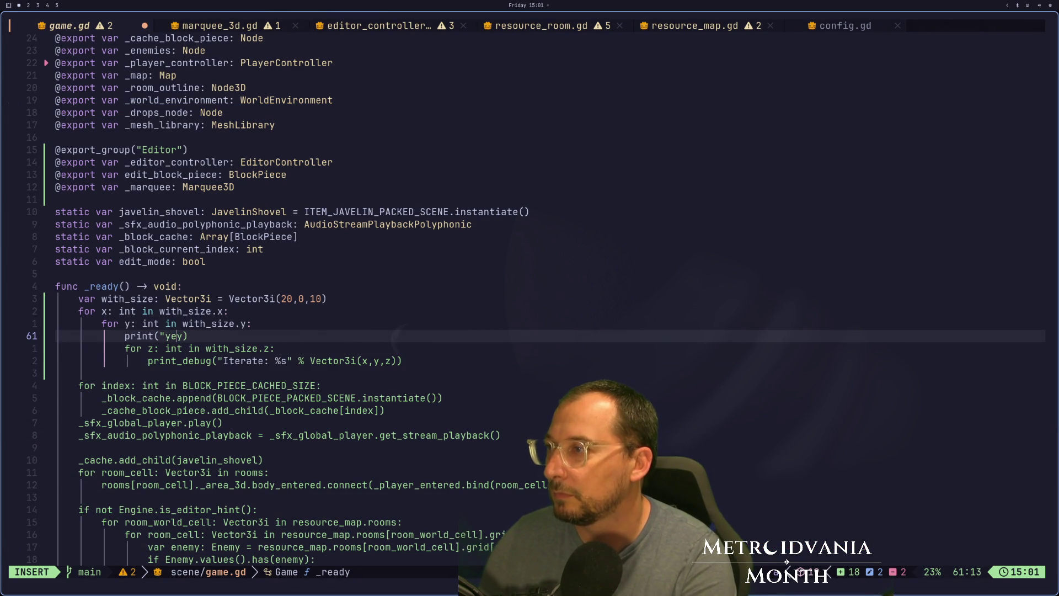
key("BackSpace")
type("\" y")
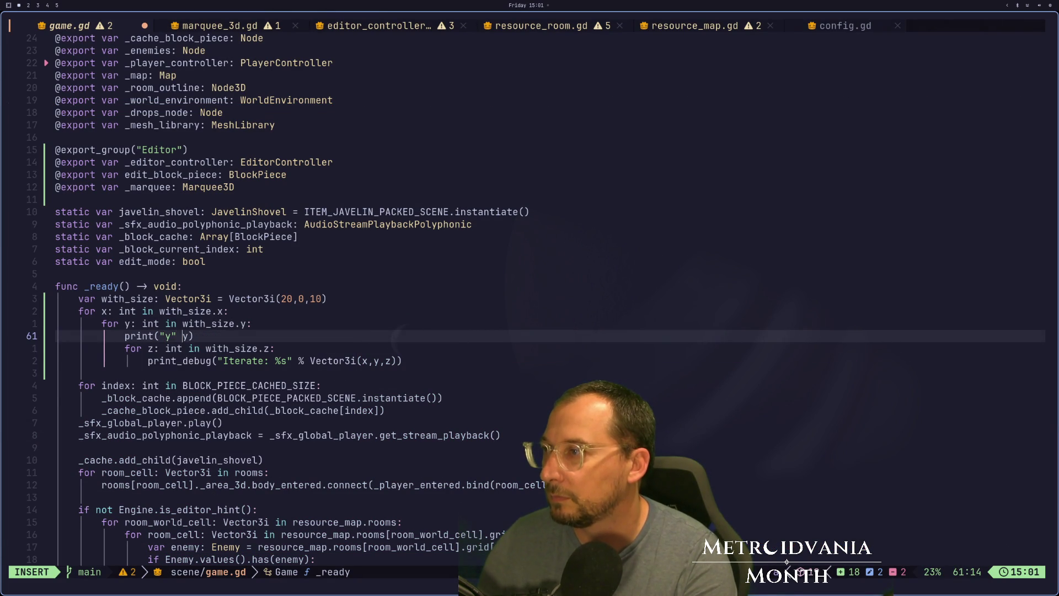
key("Escape")
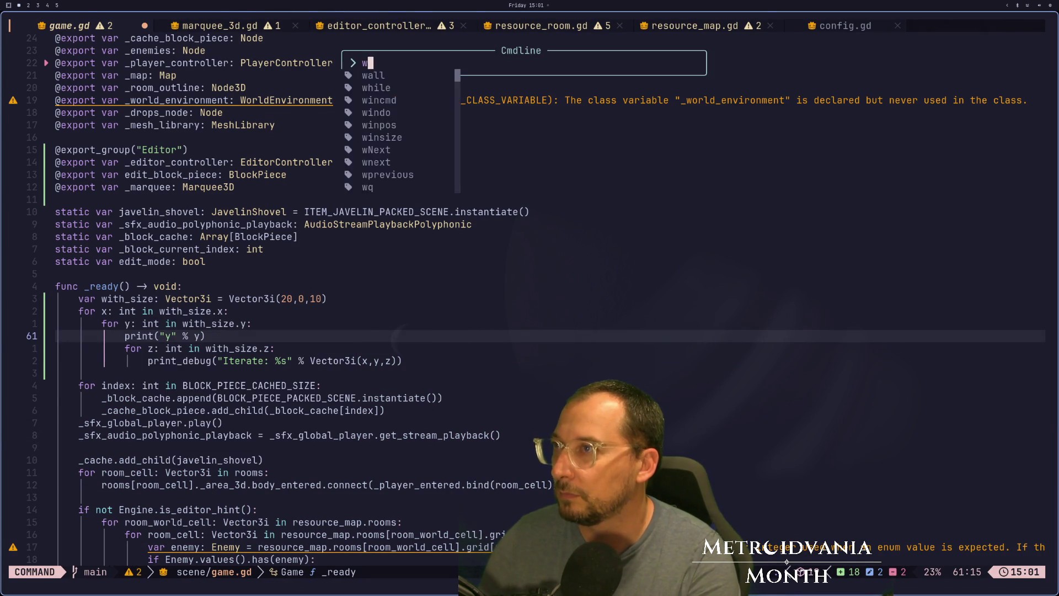
Step: Rerun the game, then delete the y print line from the nested loop and save game.gd
key("super+2")
key("F8")
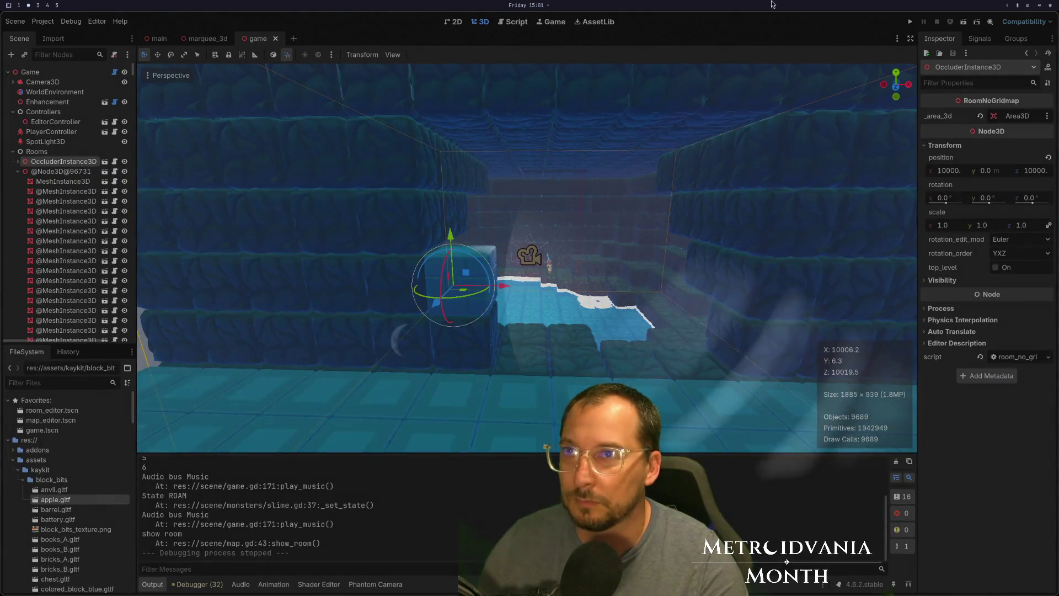
left_click(909, 25)
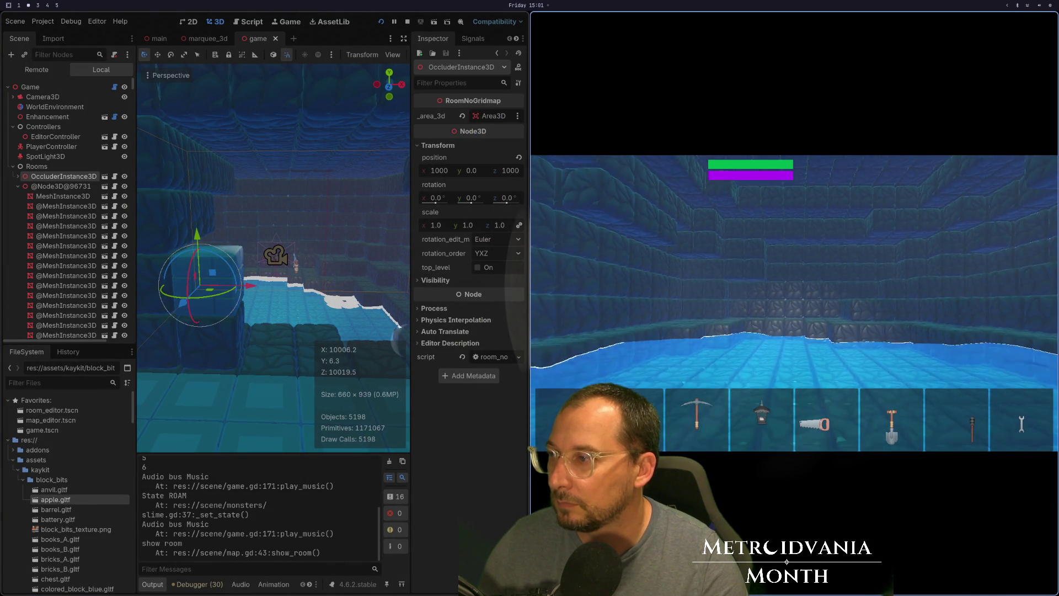
key("super+1")
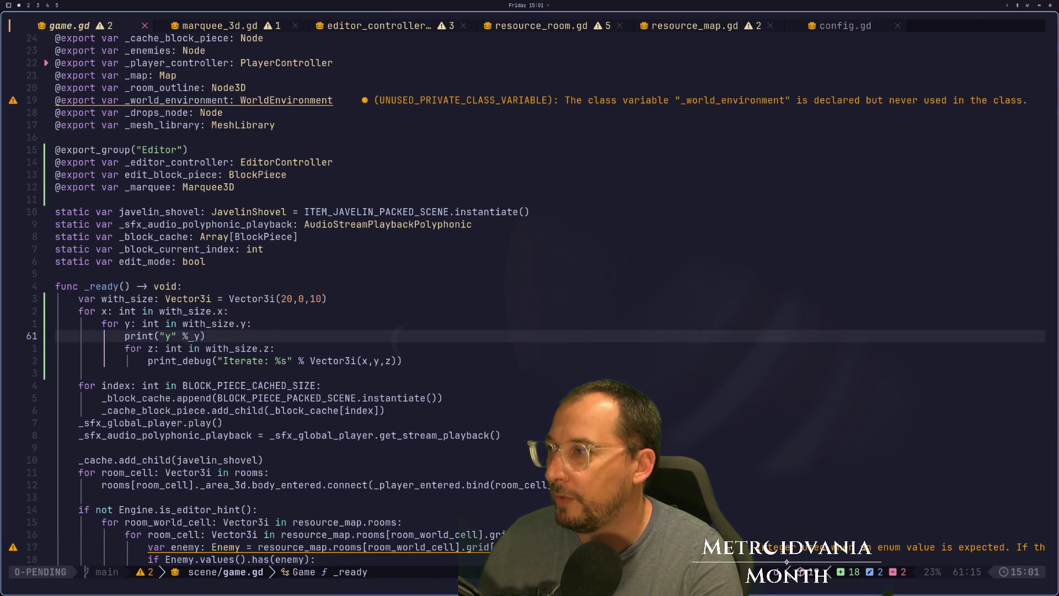
key("d")
key("d")
key("k")
key("k")
type(":w")
key("Return")
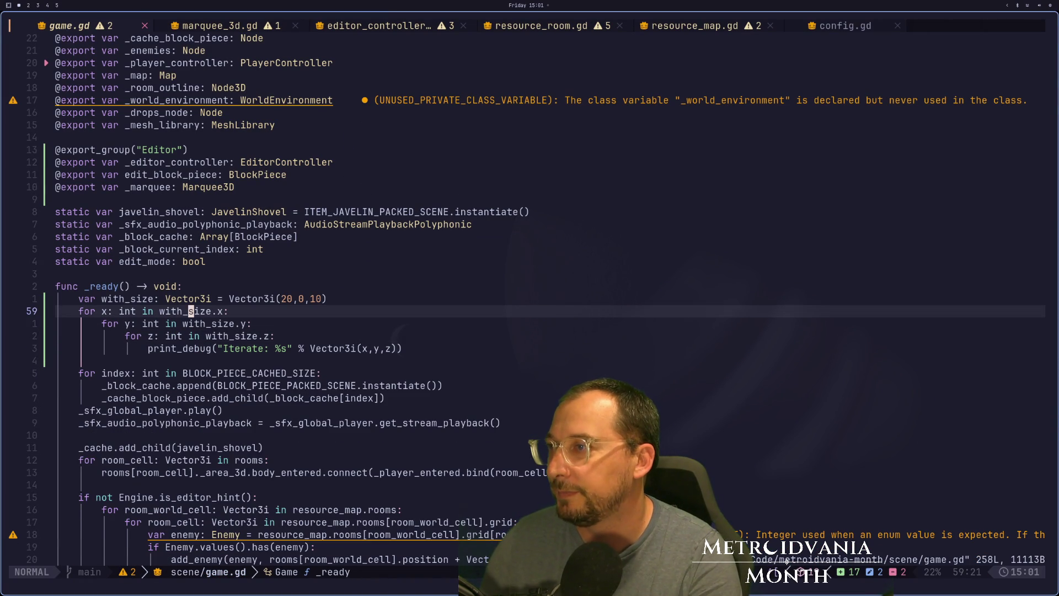
key("k")
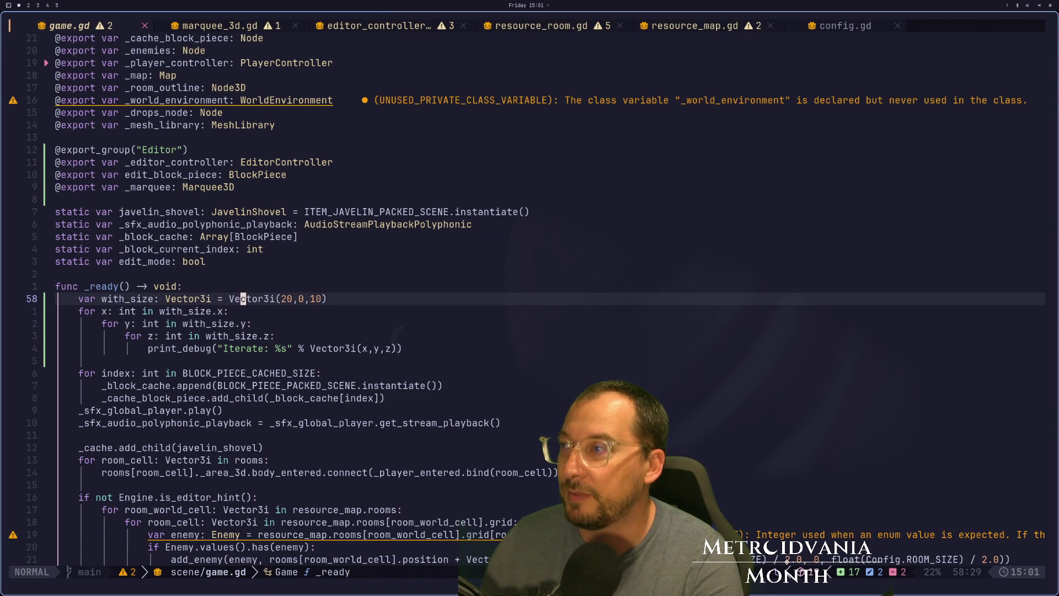
Step: Change with_size in game.gd from Vector3i(20,0,10) to Vector3i(20,1,10) and save
key("j")
key("k")
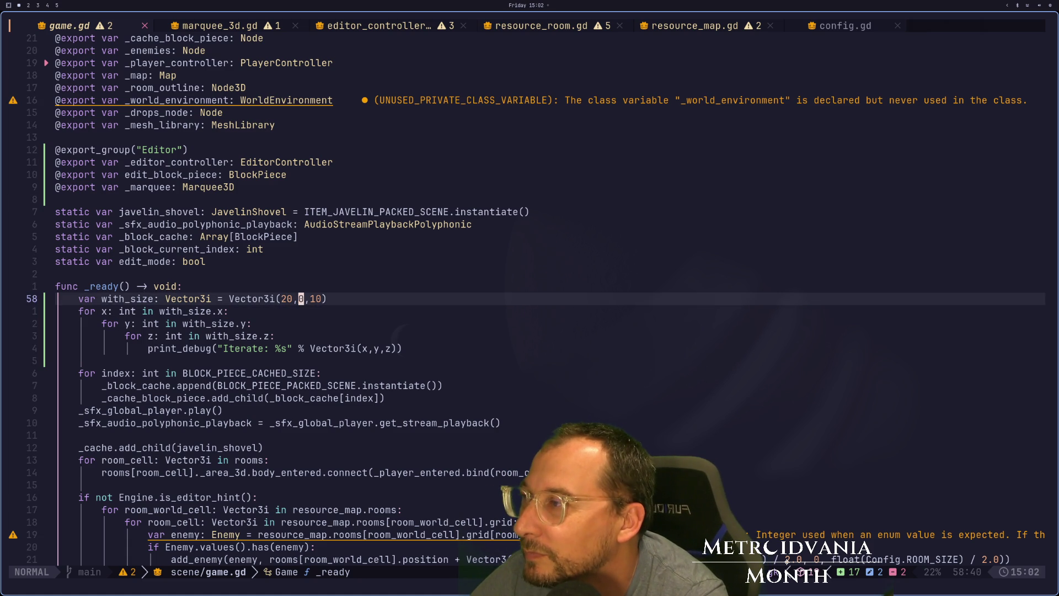
key("j")
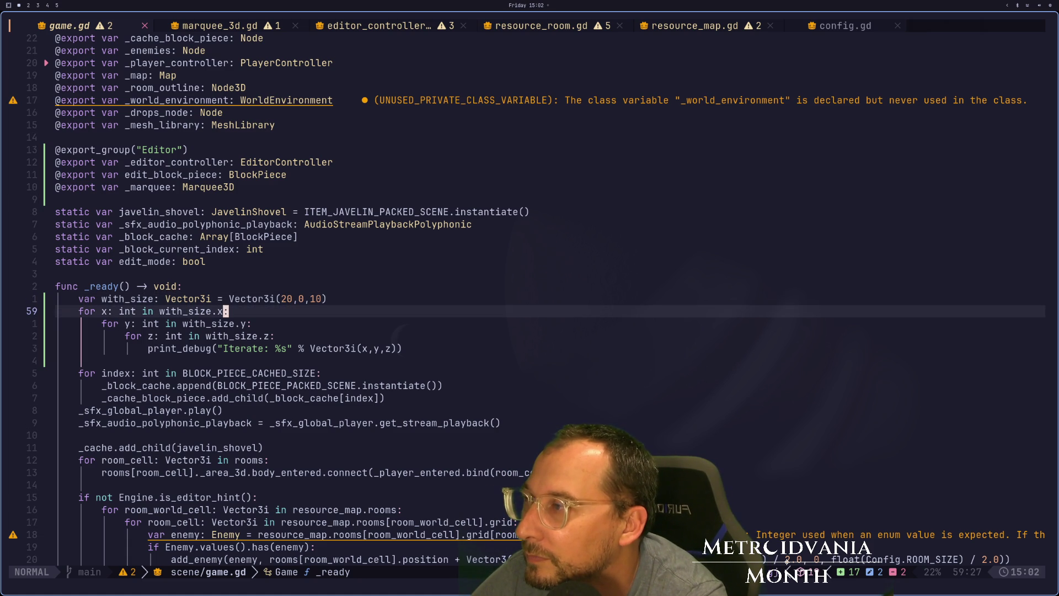
key("k")
key("j")
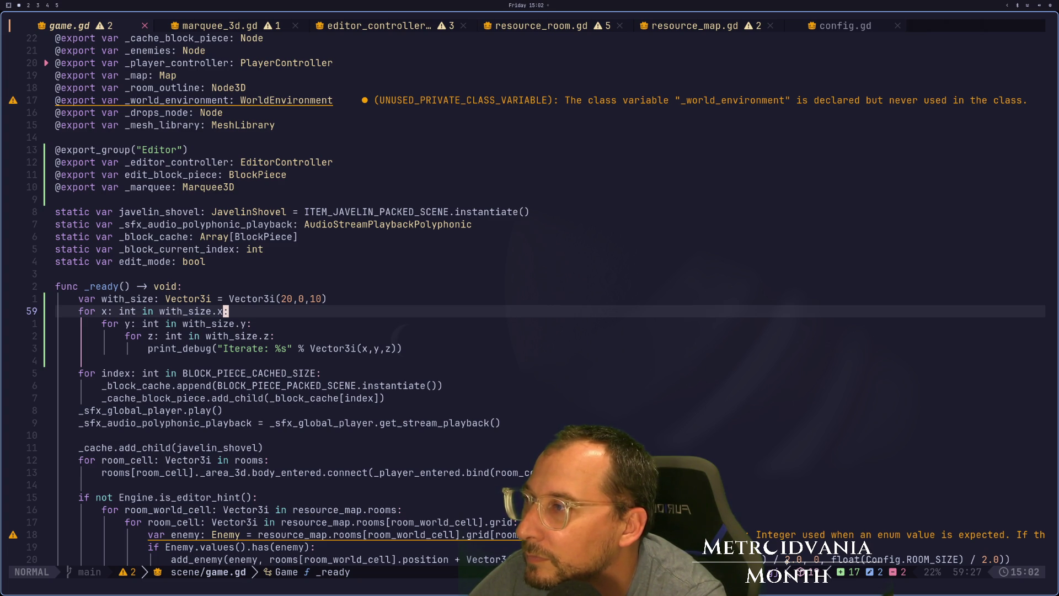
left_click(298, 298)
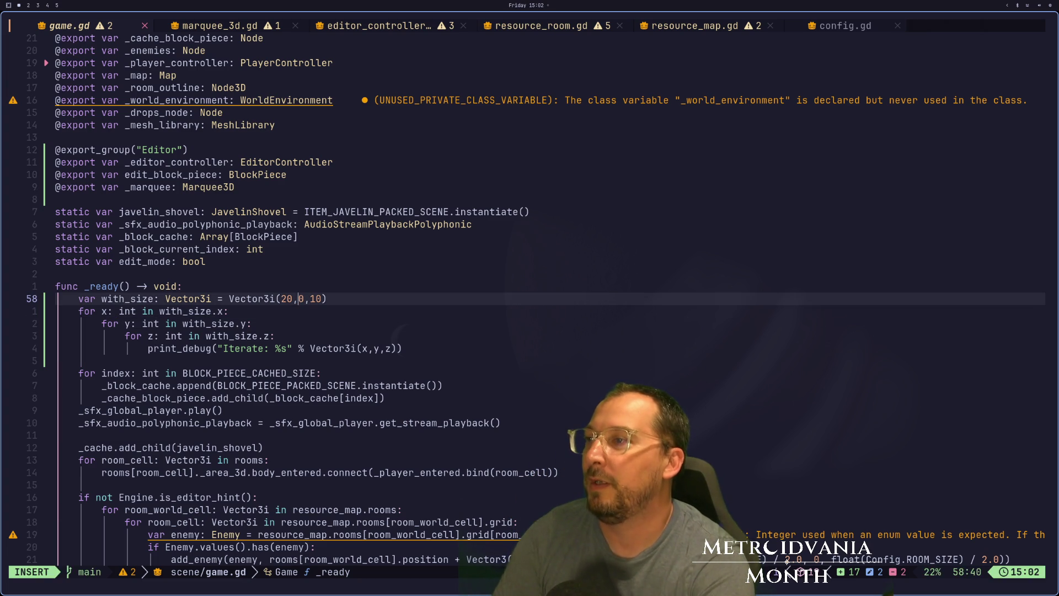
type("s1")
key("Escape")
type(":w")
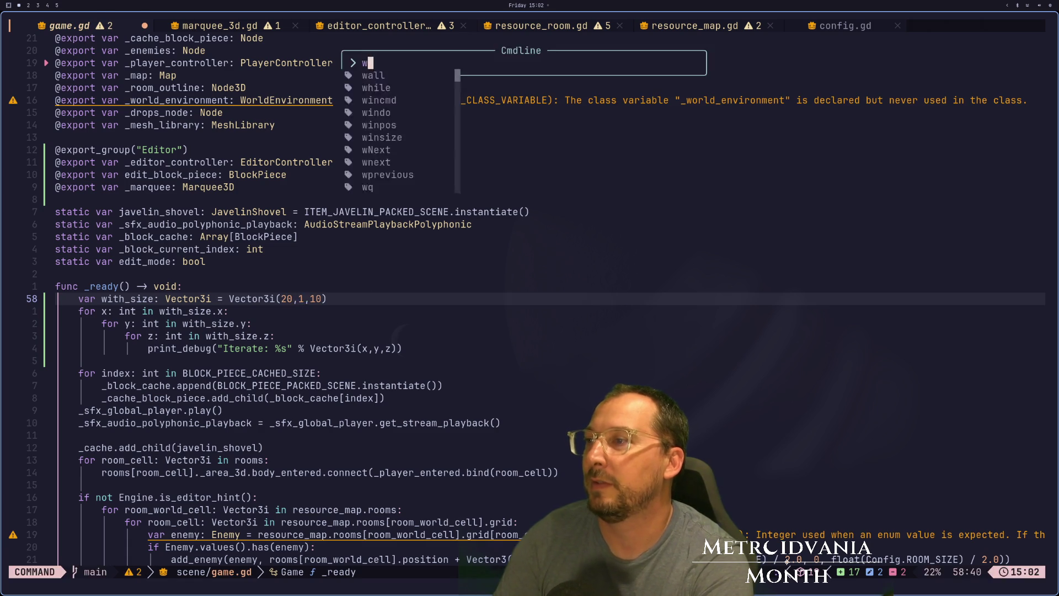
key("Return")
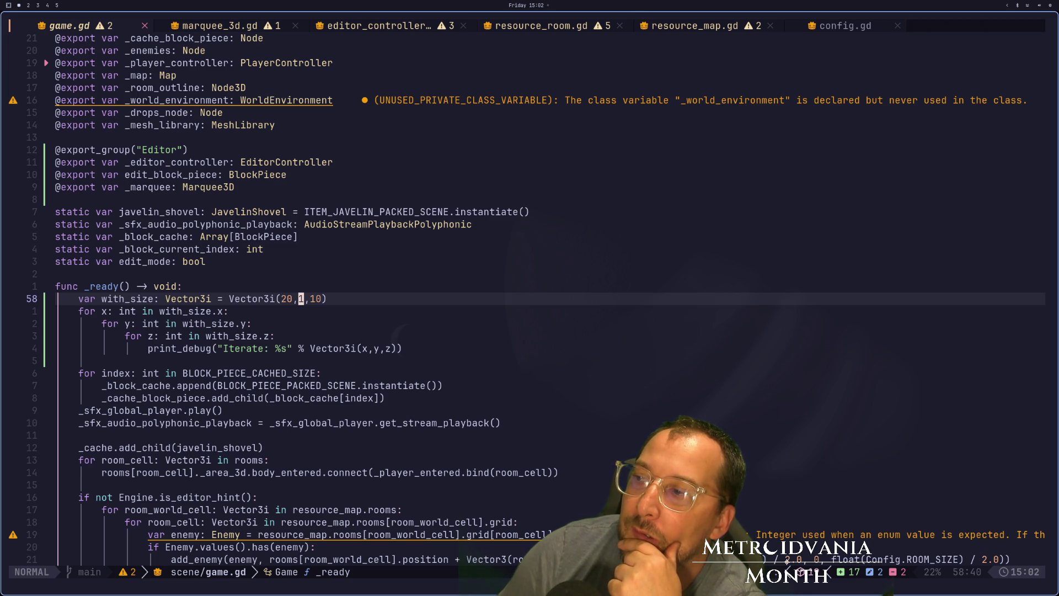
key("super+2")
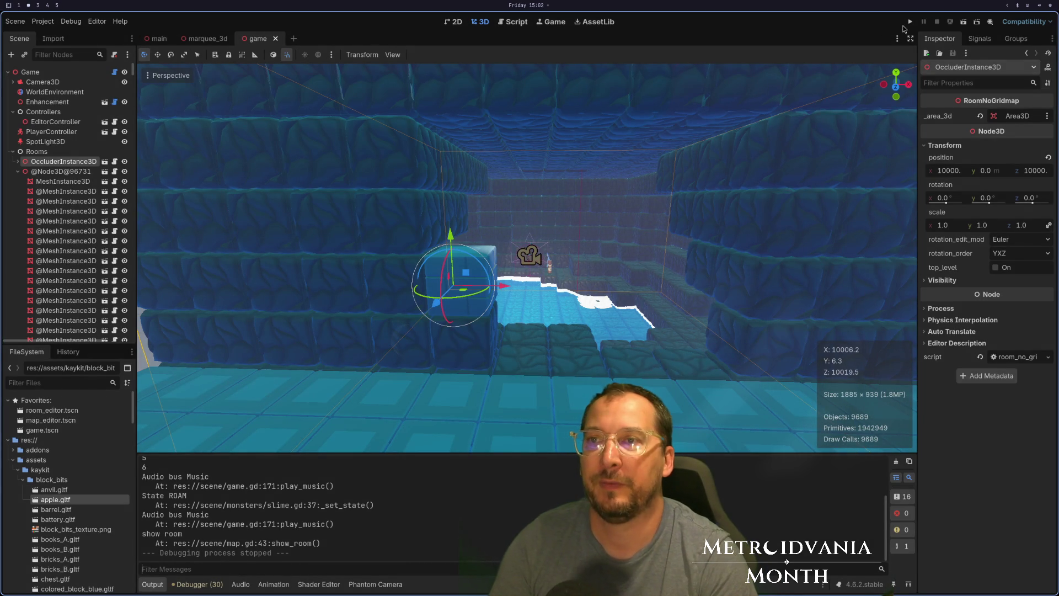
left_click(909, 23)
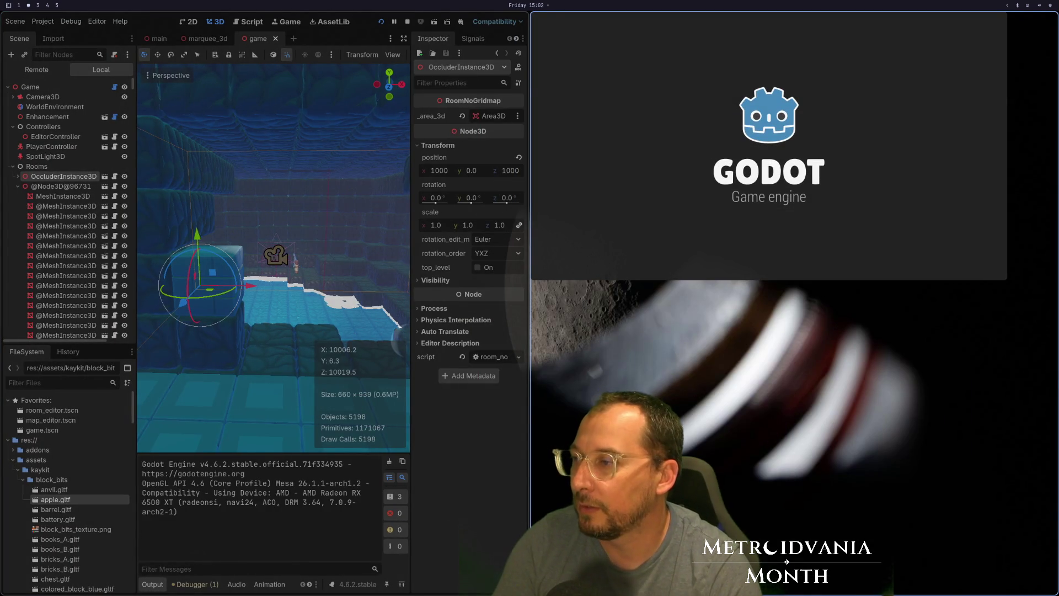
scroll(236, 508, "up", 6)
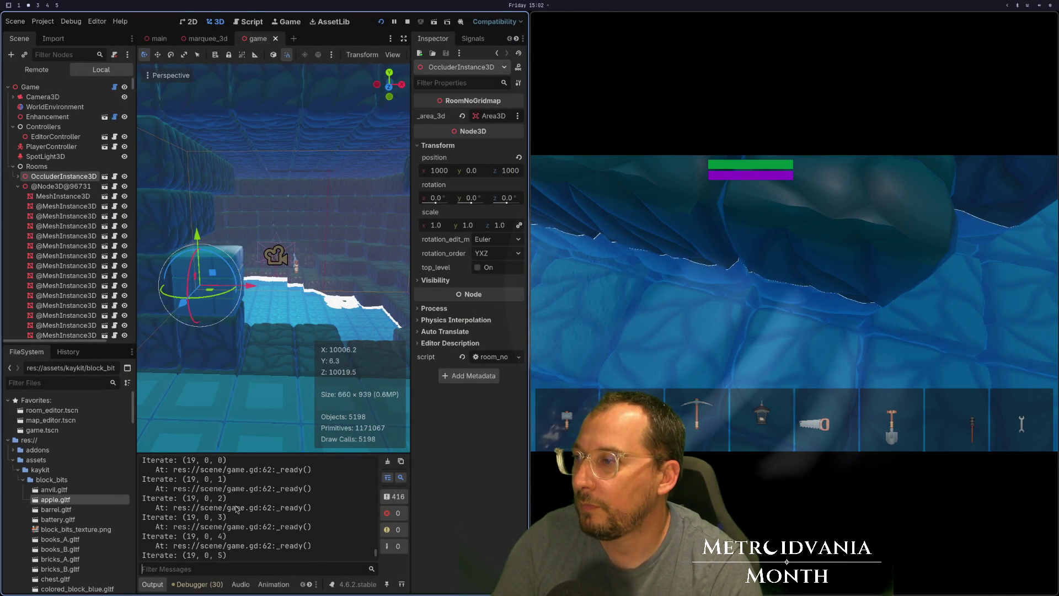
scroll(236, 508, "up", 6)
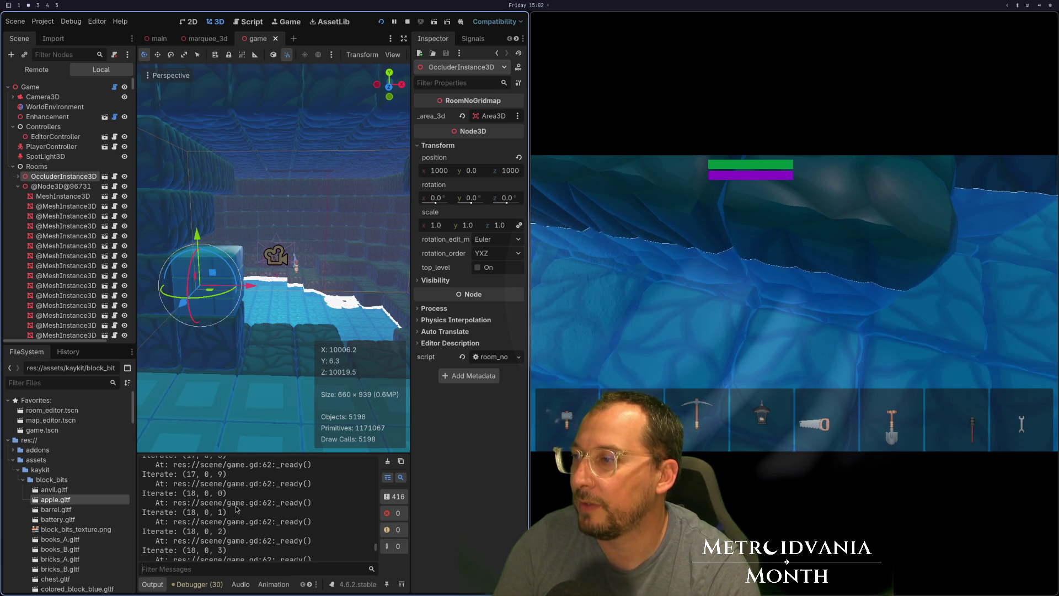
scroll(377, 546, "up", 3)
mouse_move(377, 546)
left_mouse_down()
mouse_move(372, 457)
mouse_move(365, 545)
left_mouse_up()
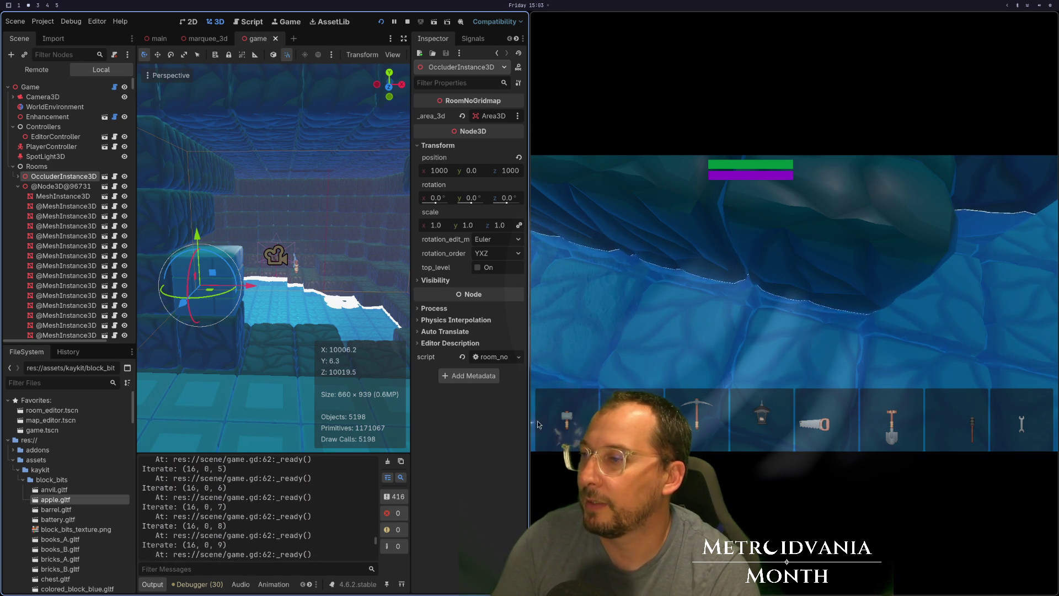
Step: Close the running game and delete the Iterate debug loop from game.gd's _ready, then save
key("super+q")
key("super+1")
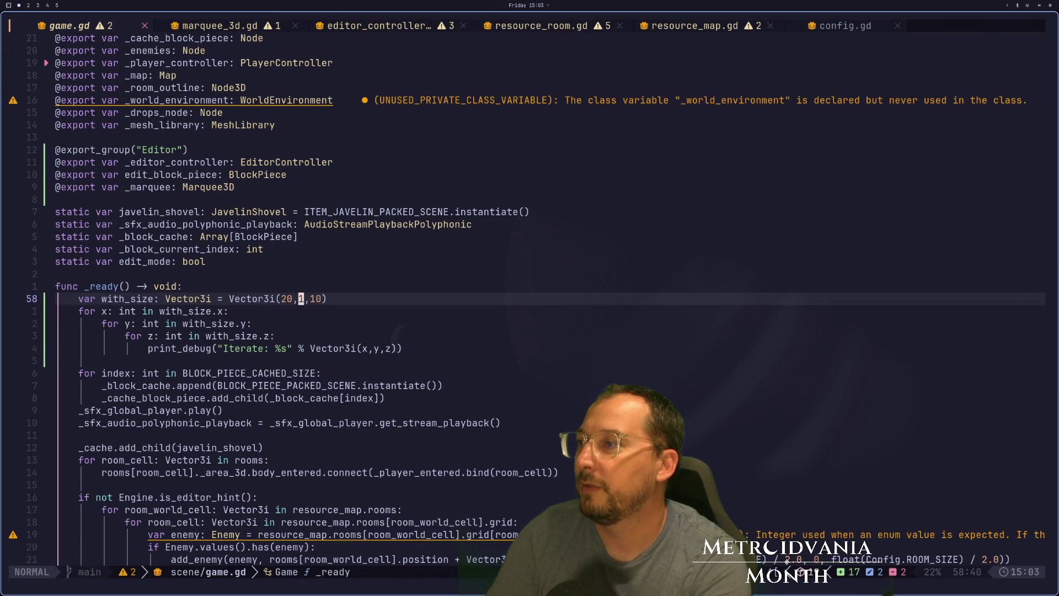
key("0")
key("V")
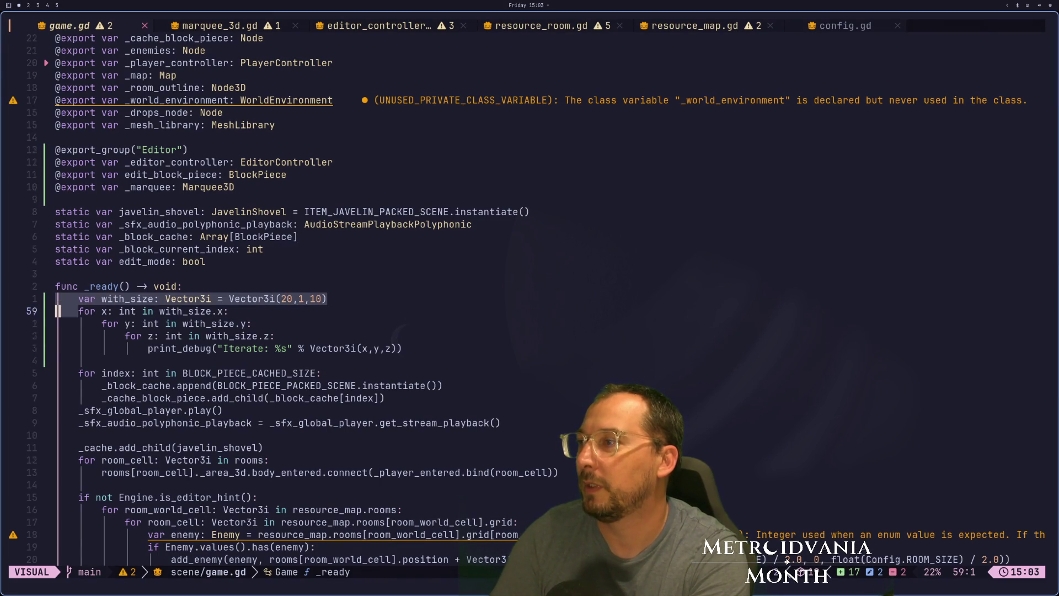
key("j")
key("j")
key("j")
type("jd")
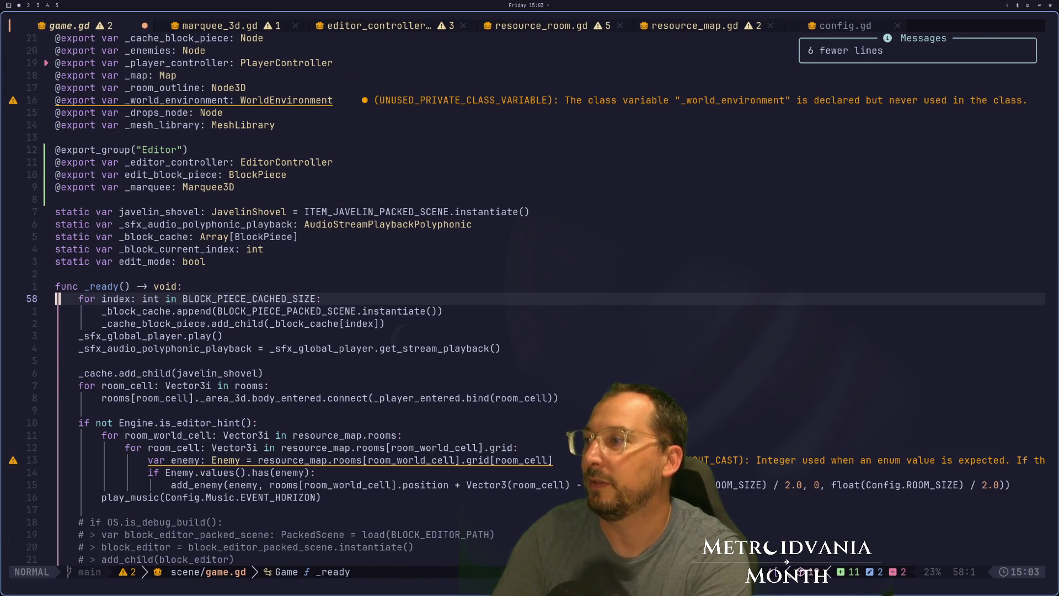
type(":w")
key("Return")
Step: Cycle through the open buffers to resource_map.gd's get_blocks_at_position_with_size function
key("L")
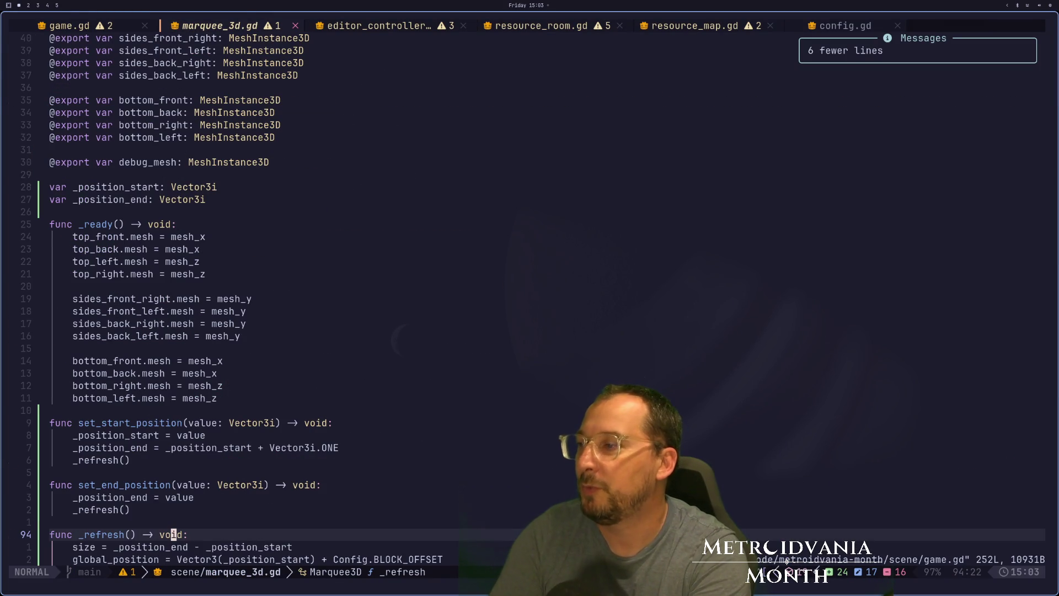
key("O")
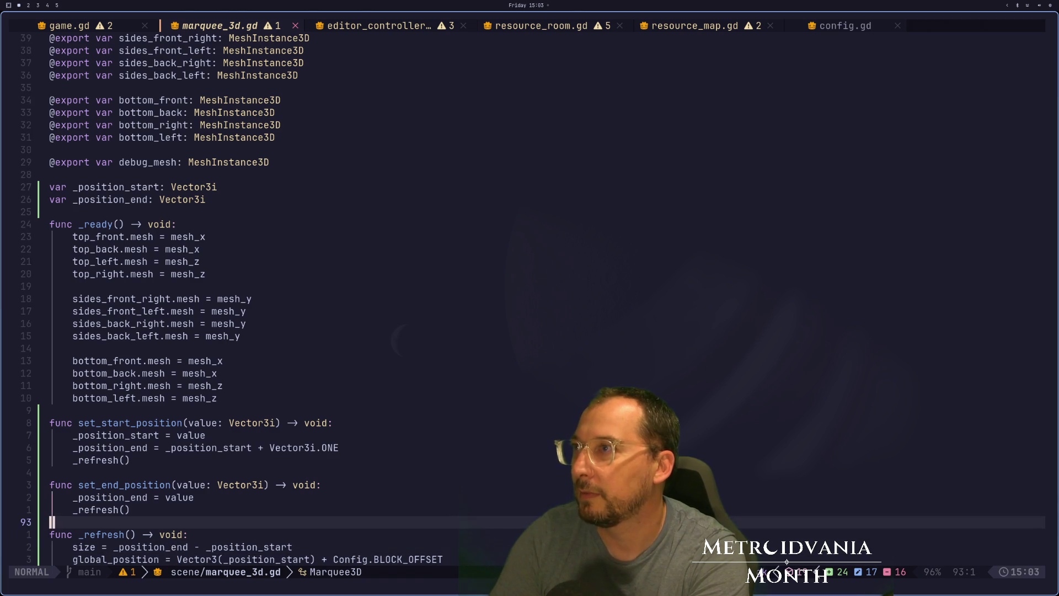
key("L")
key("L")
key("L")
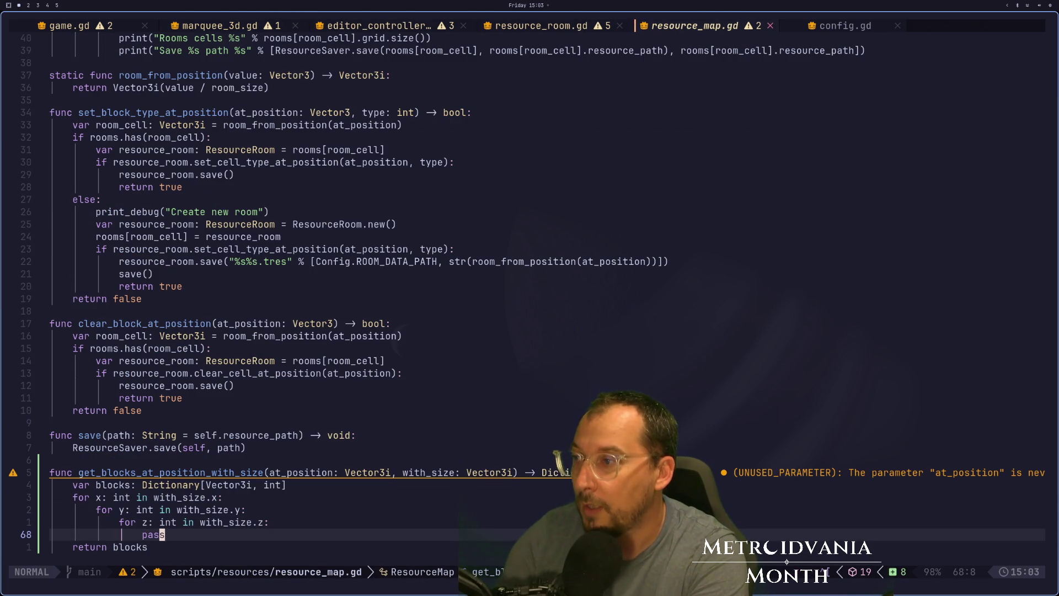
key("a")
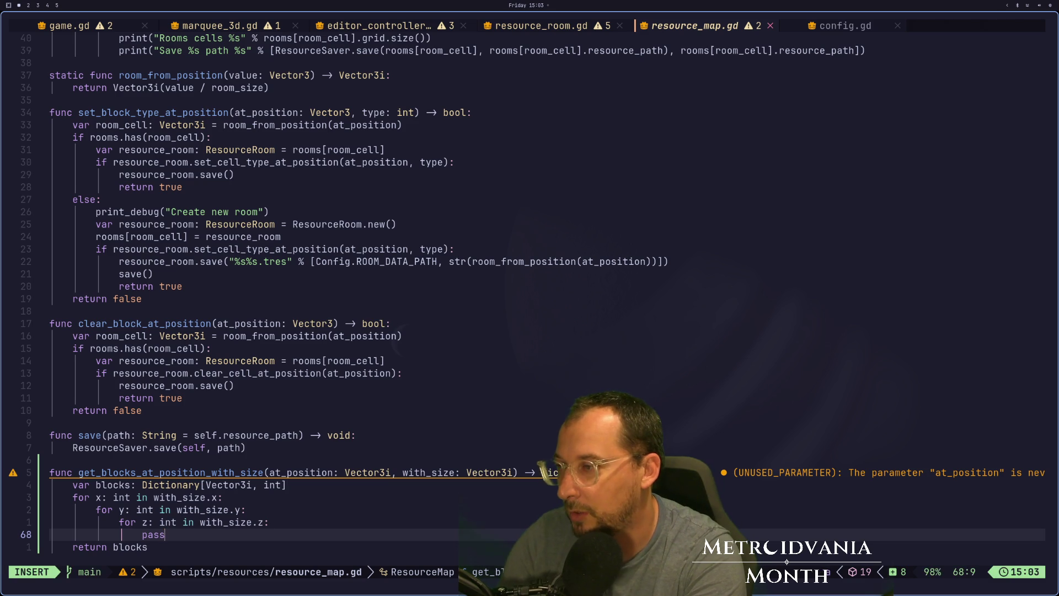
key("Escape")
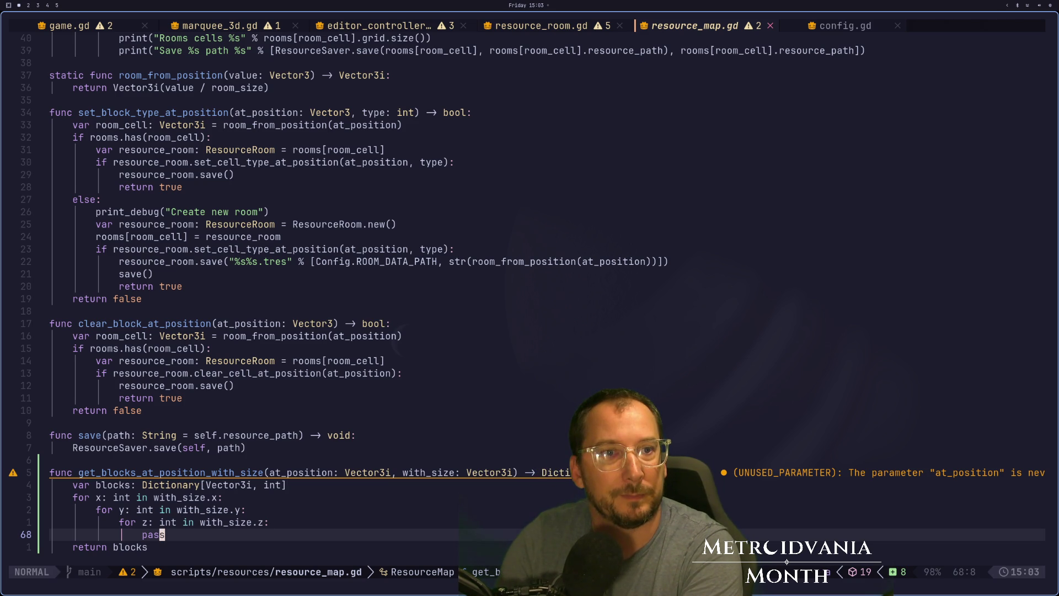
key("super+2")
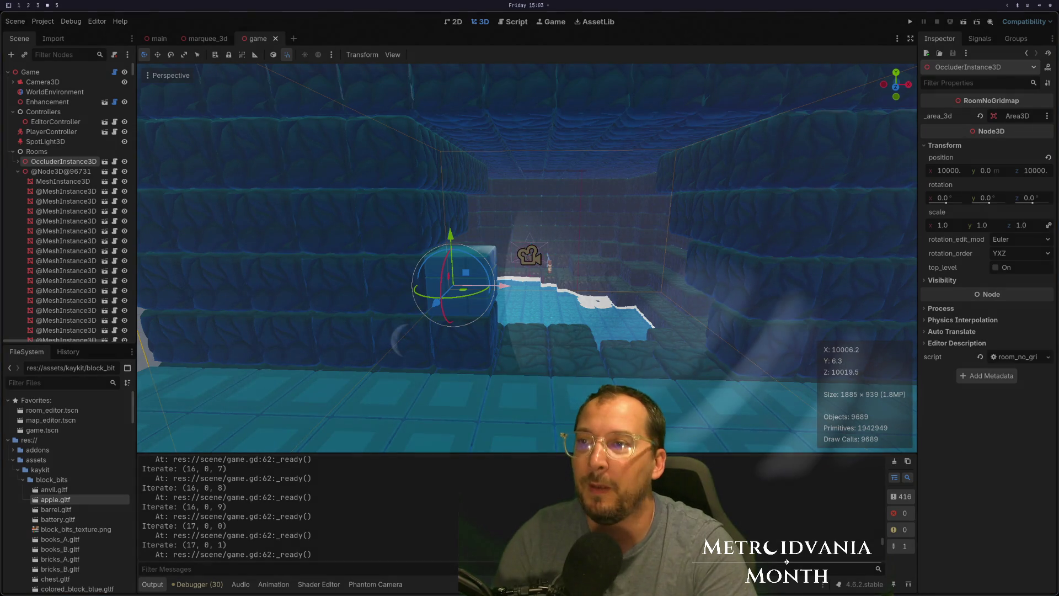
Step: Run the game in Godot to confirm no Iterate output appears, then close it and return to Neovim
left_click(910, 21)
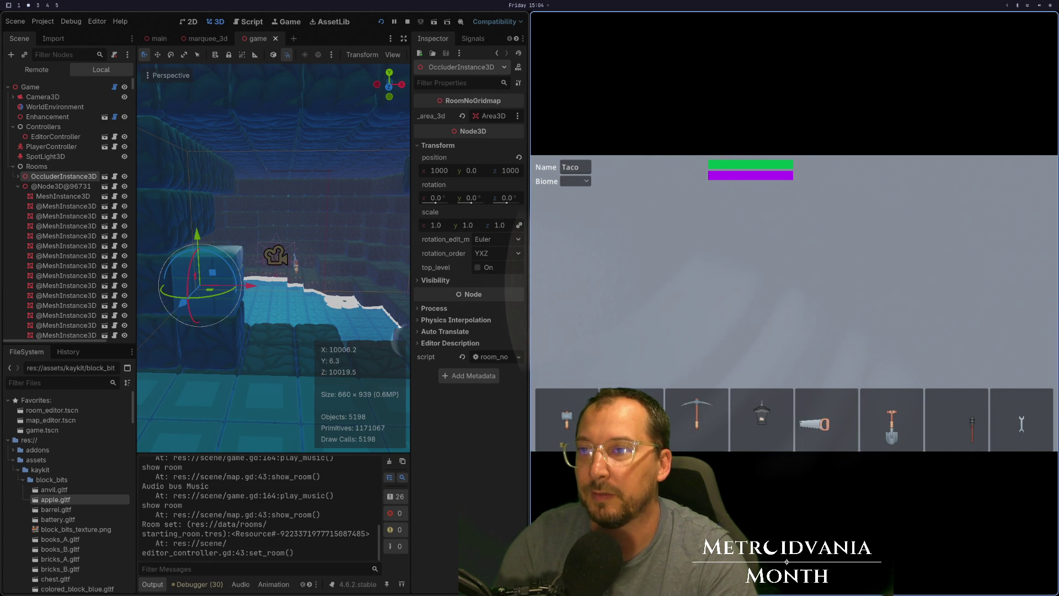
key("F8")
key("super+1")
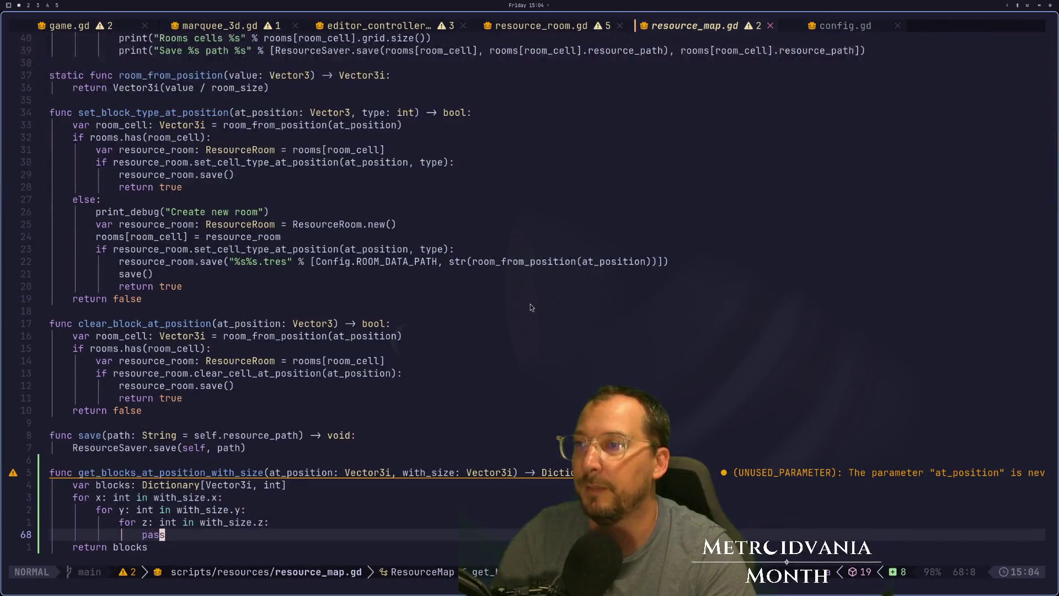
Step: Replace pass in the inner loop with a room: Vector3i variable assigned from room_from_position
key("j")
key("k")
key("k")
key("j")
key("j")
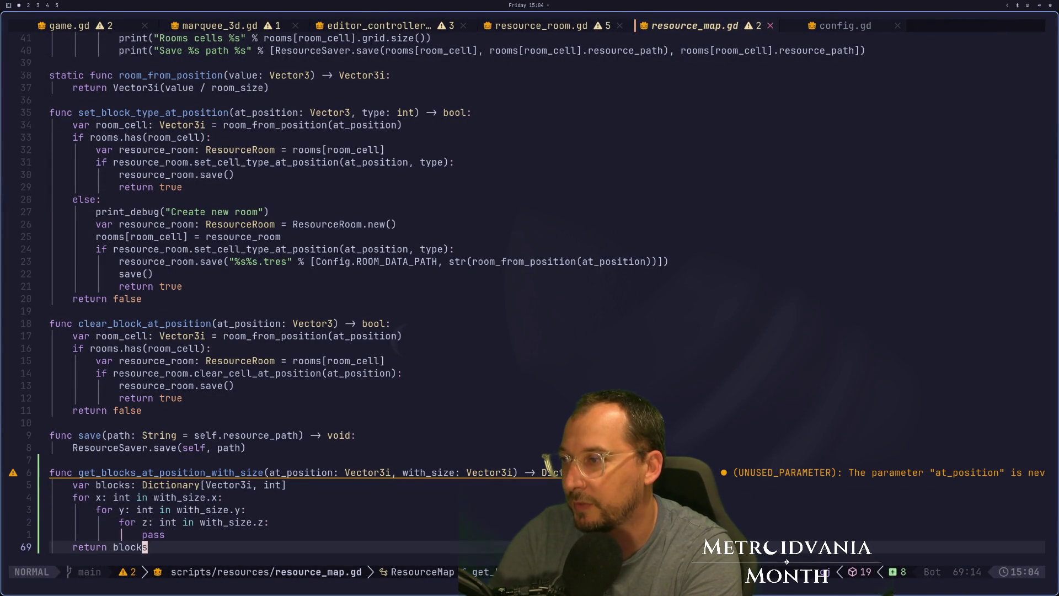
key("k")
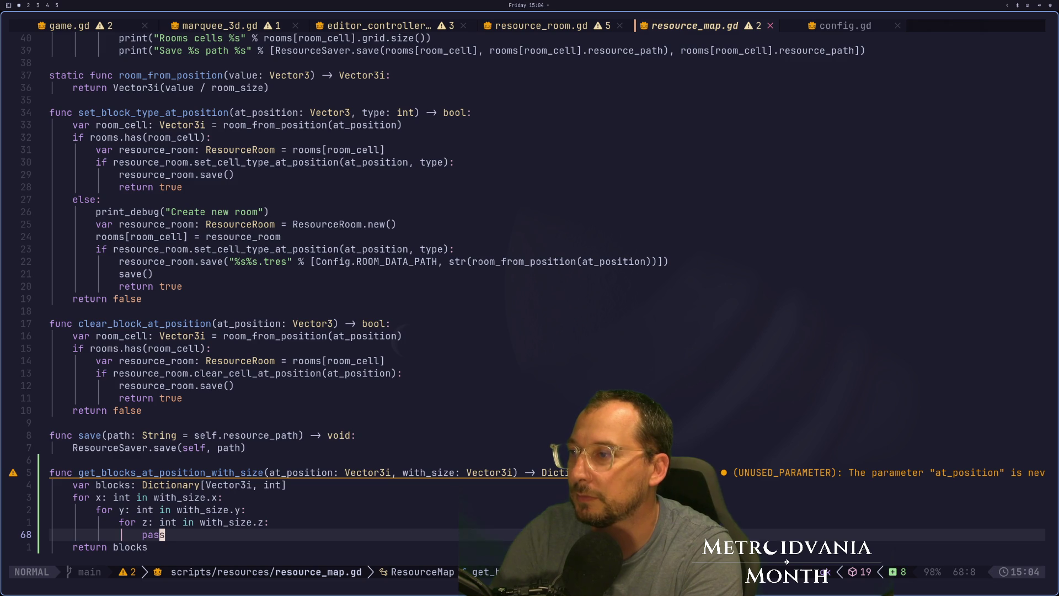
key("c")
key("c")
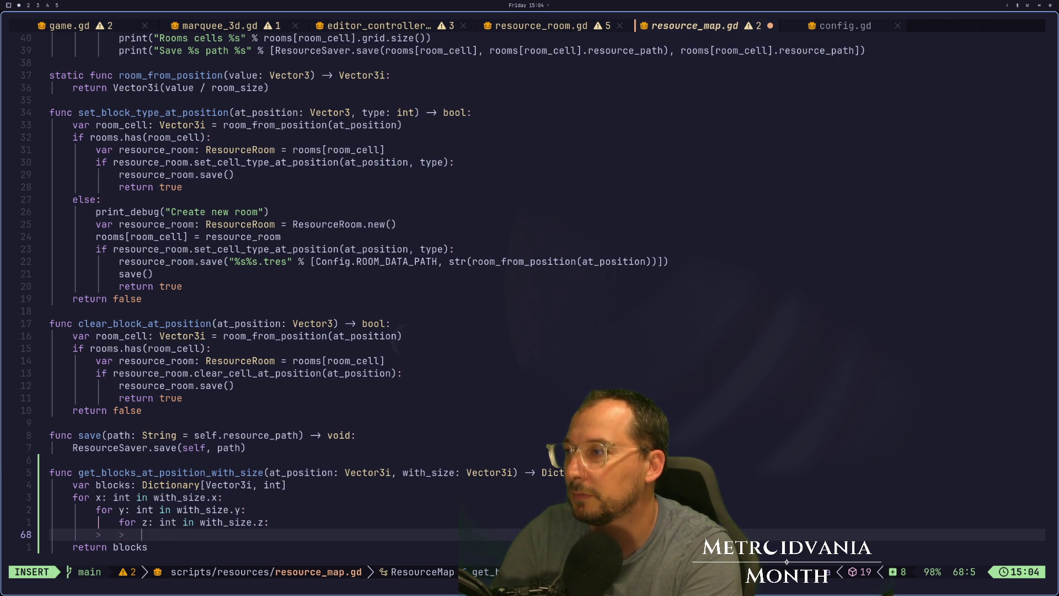
type("var room")
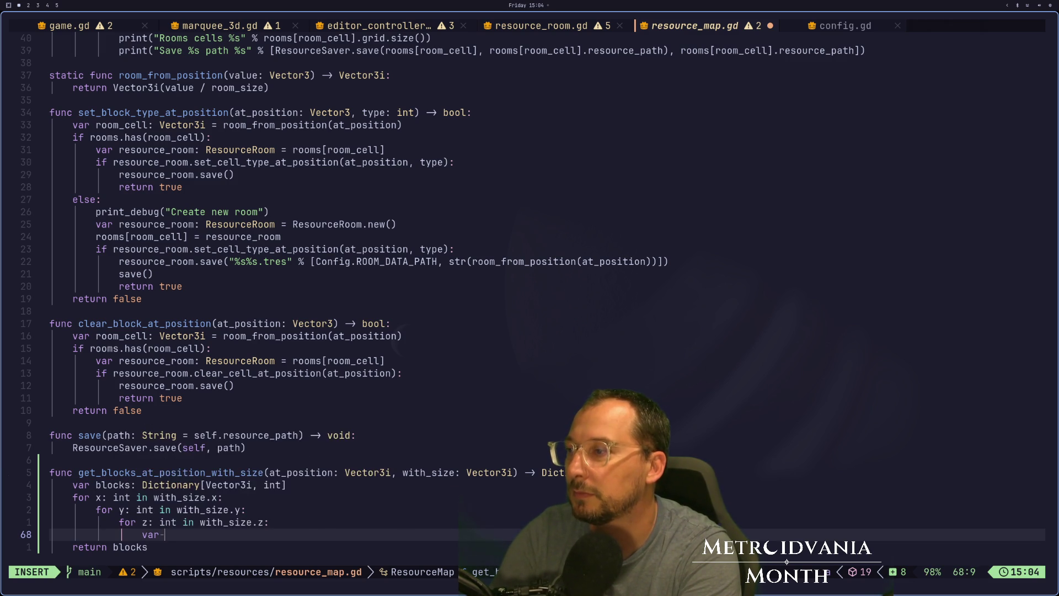
key("Escape")
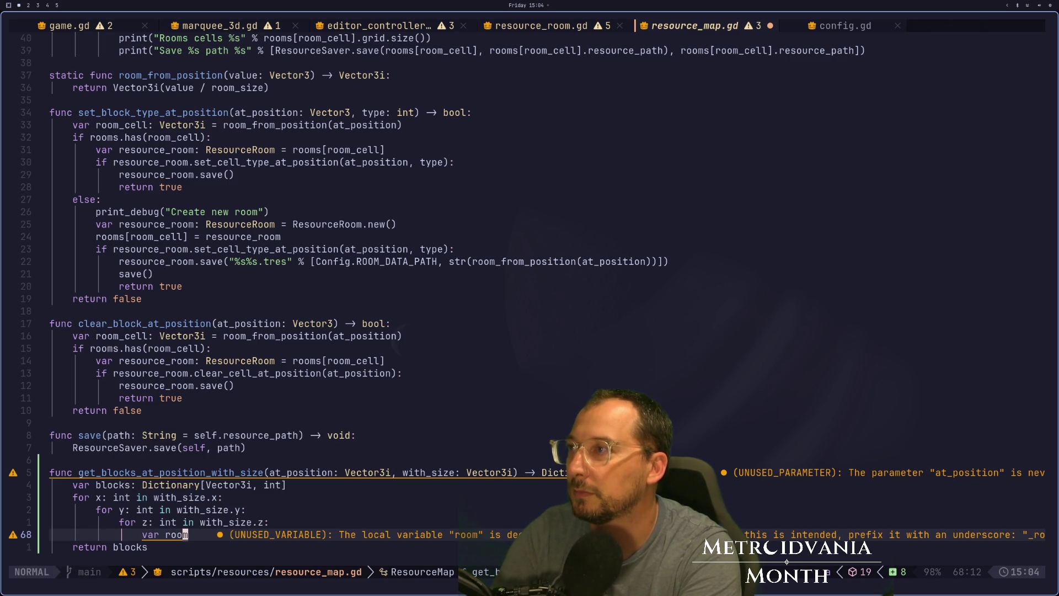
type("a ")
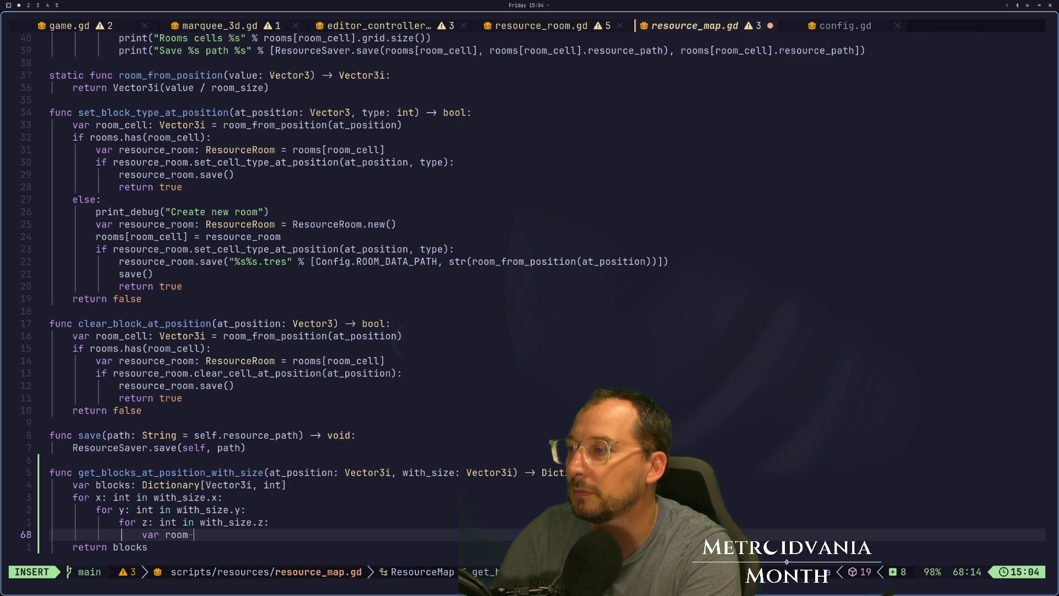
type("Vec")
key("Return")
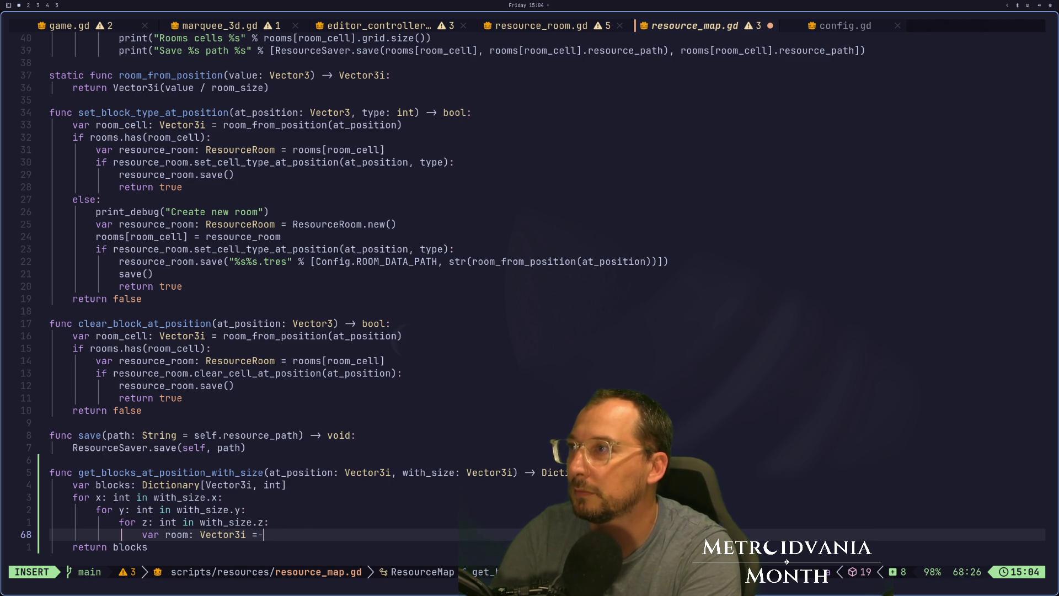
type("room_f")
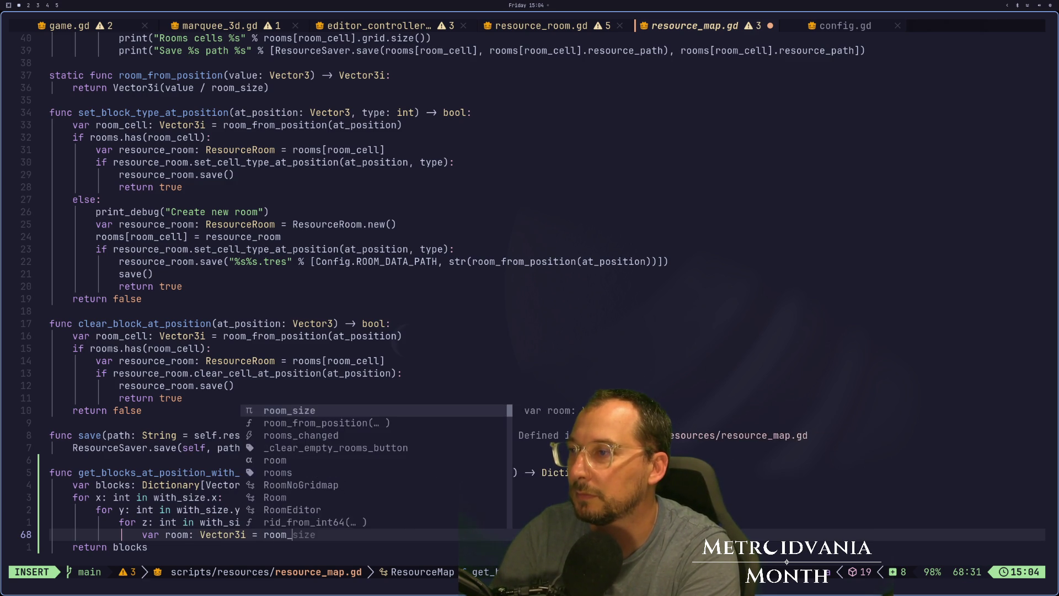
key("Return")
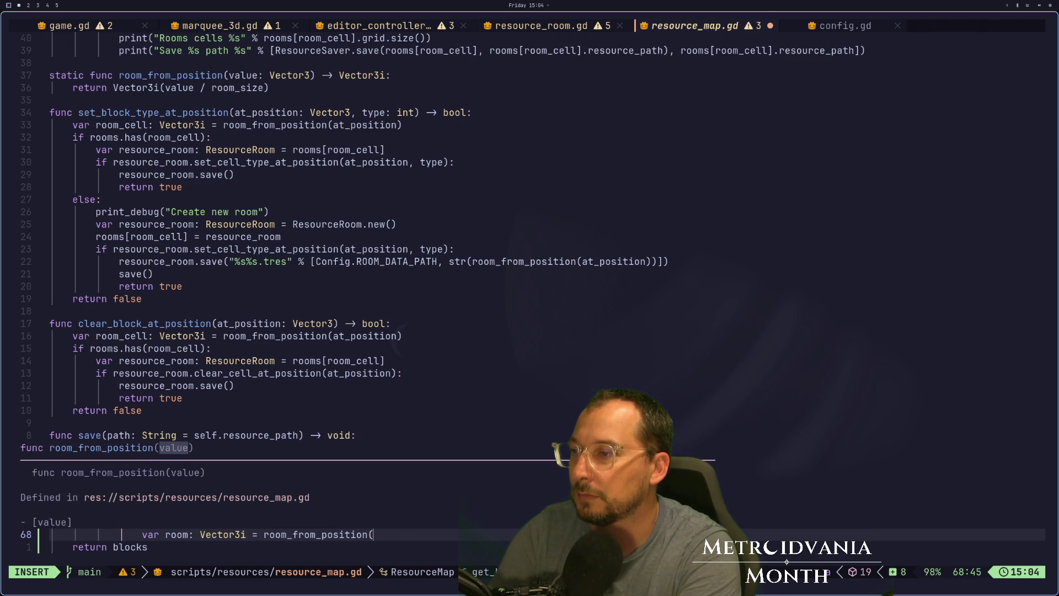
key("Escape")
Step: Copy at_position from the function signature into the room_from_position call
key("b")
key("k")
key("k")
key("k")
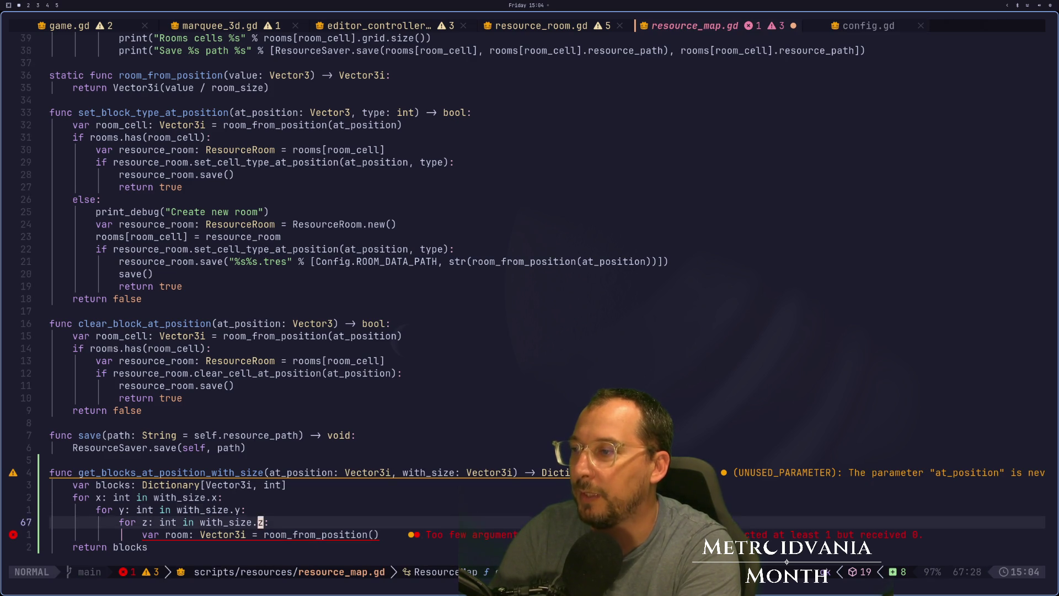
key("w")
key("v")
key("l")
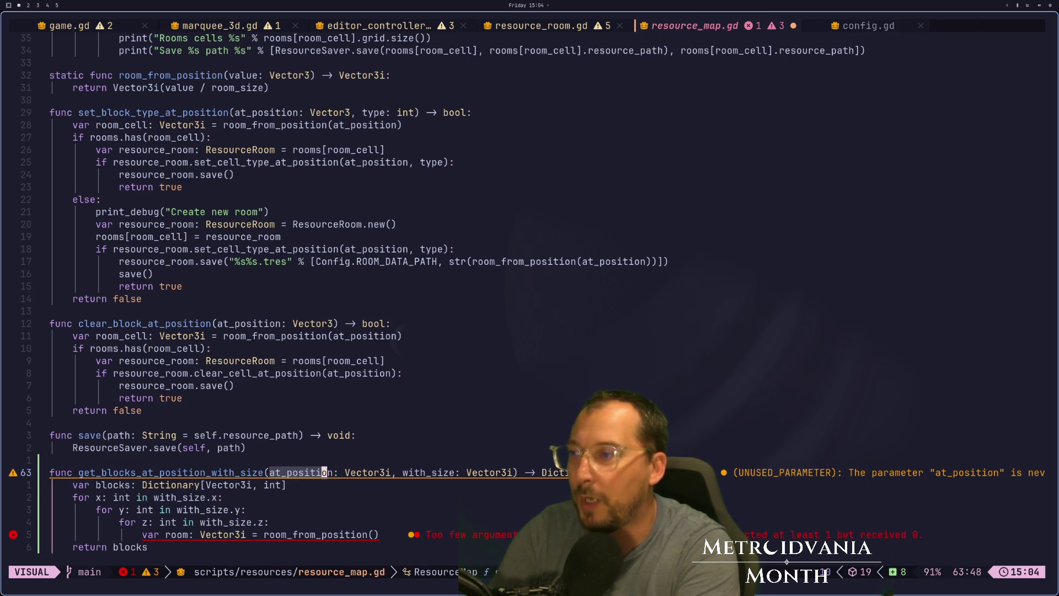
key("j")
key("j")
key("j")
key("Escape")
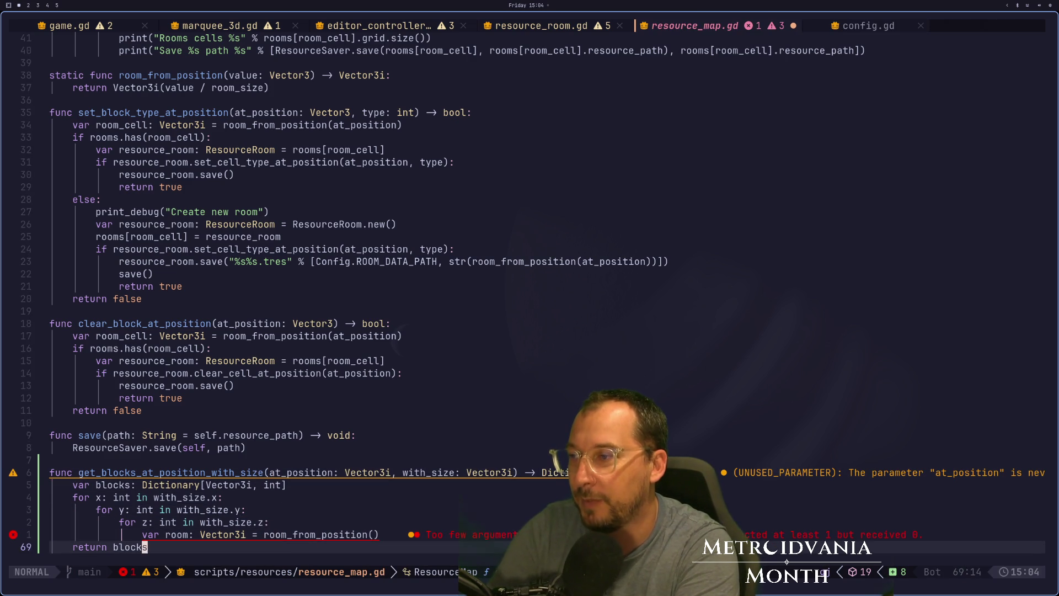
key("k")
key("u")
key("h")
key("h")
key("h")
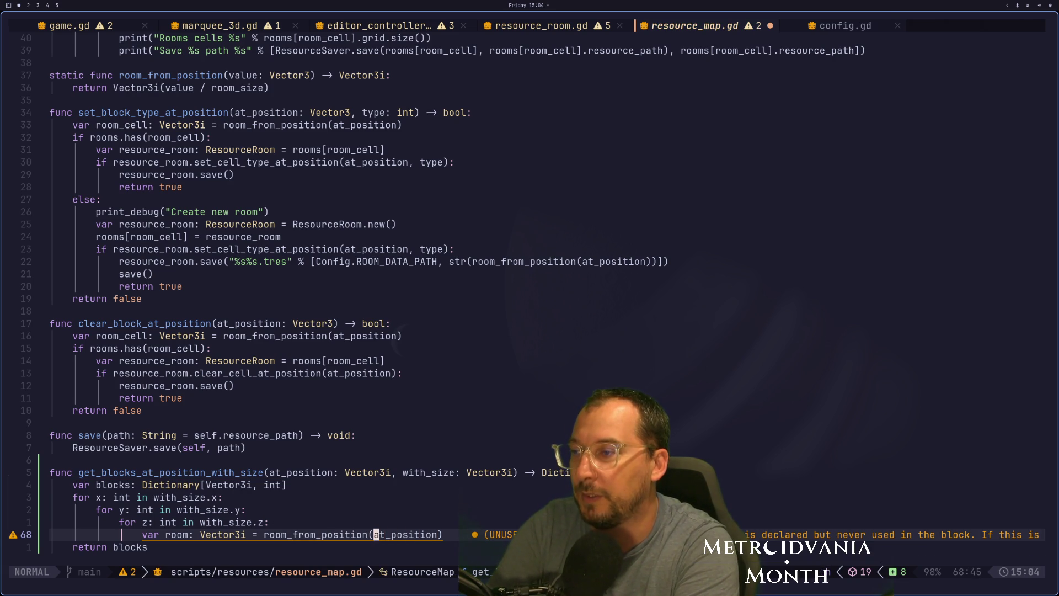
key("l")
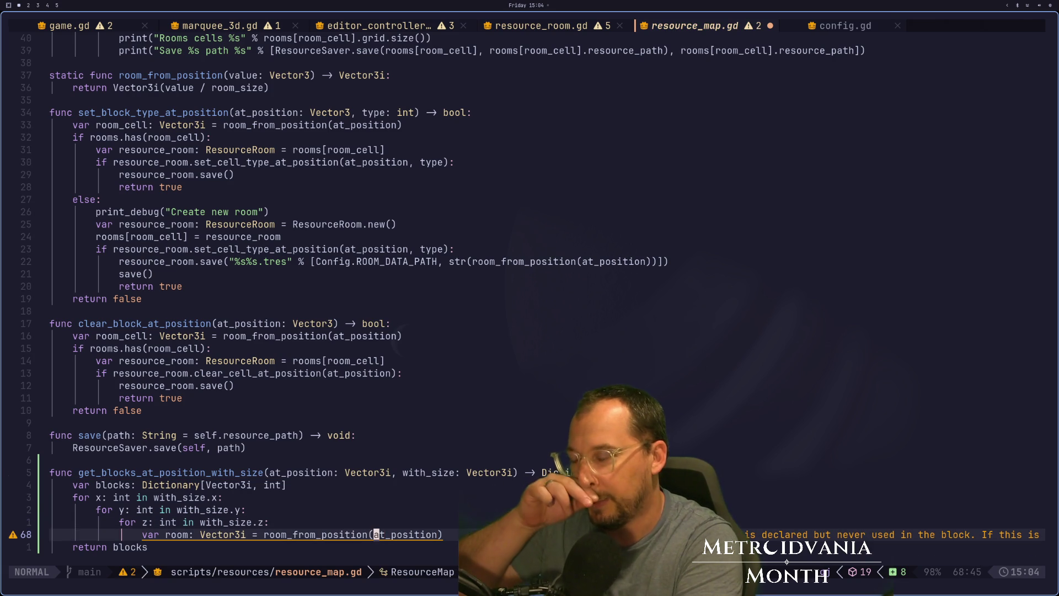
key("e")
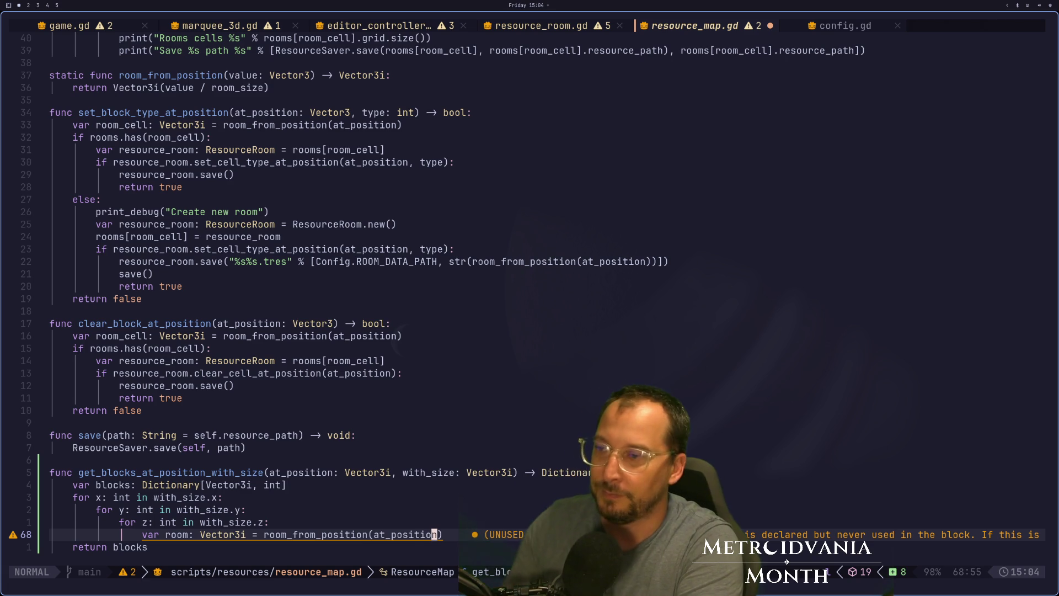
key("a")
key("Escape")
Step: Declare var room_cell: Vector3i = Vector3i(x, y, z) above the room line and save
type("ar")
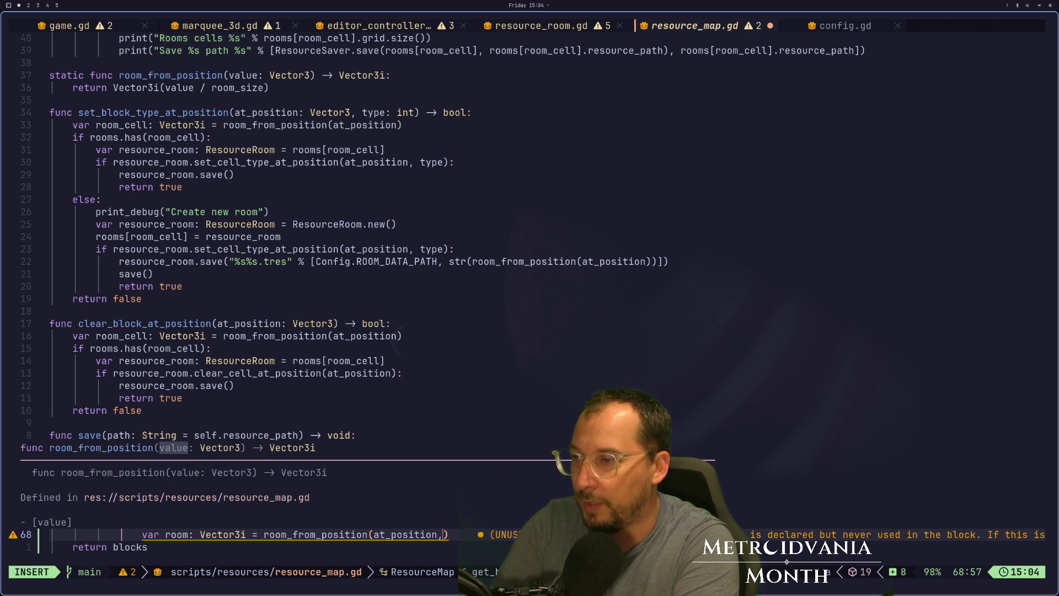
type(" room: ")
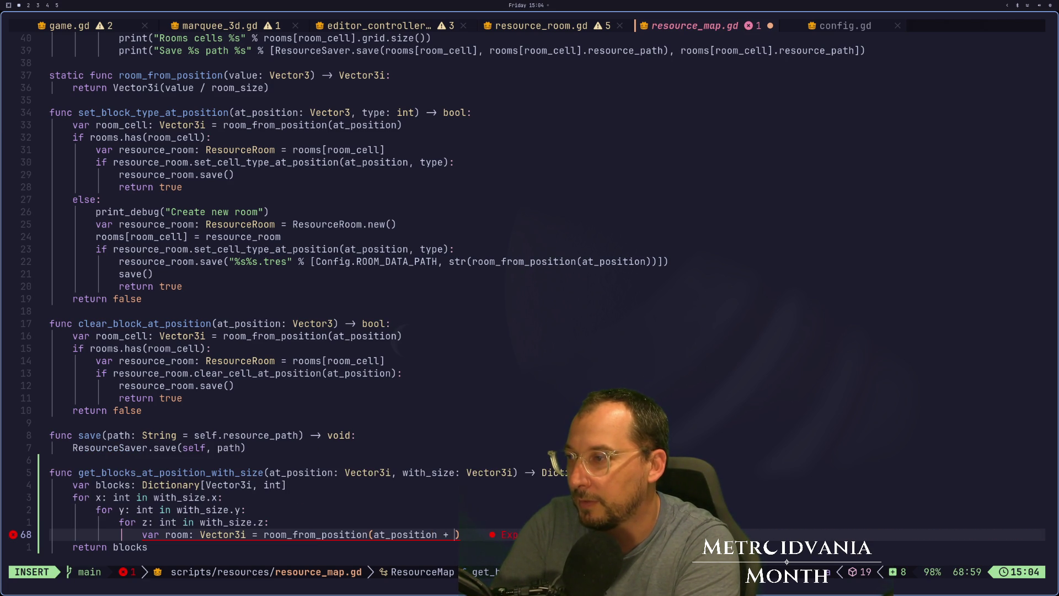
type("Vector3i")
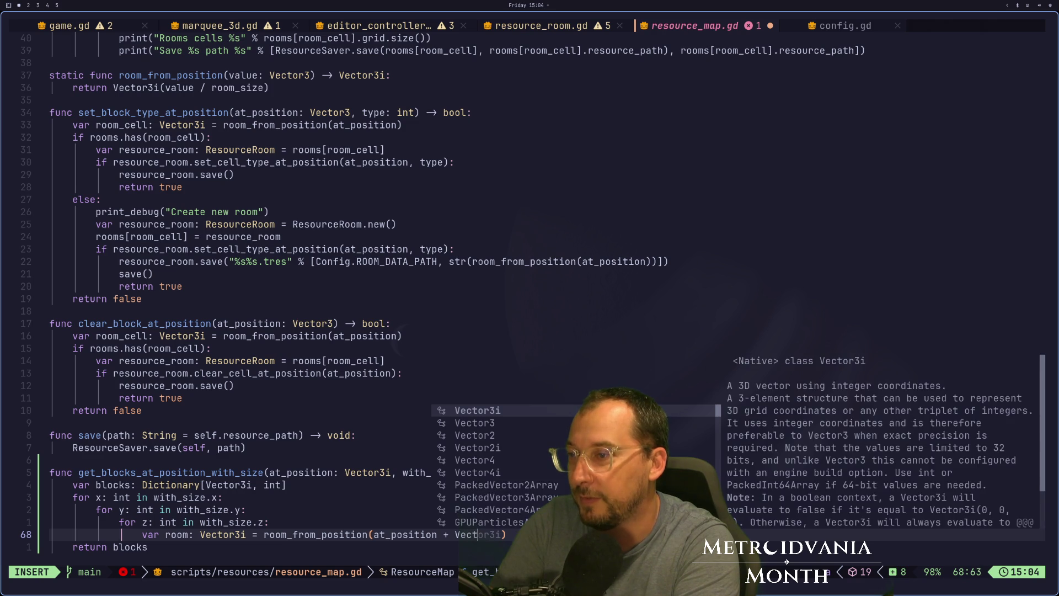
key("Escape")
key("h")
key("h")
key("h")
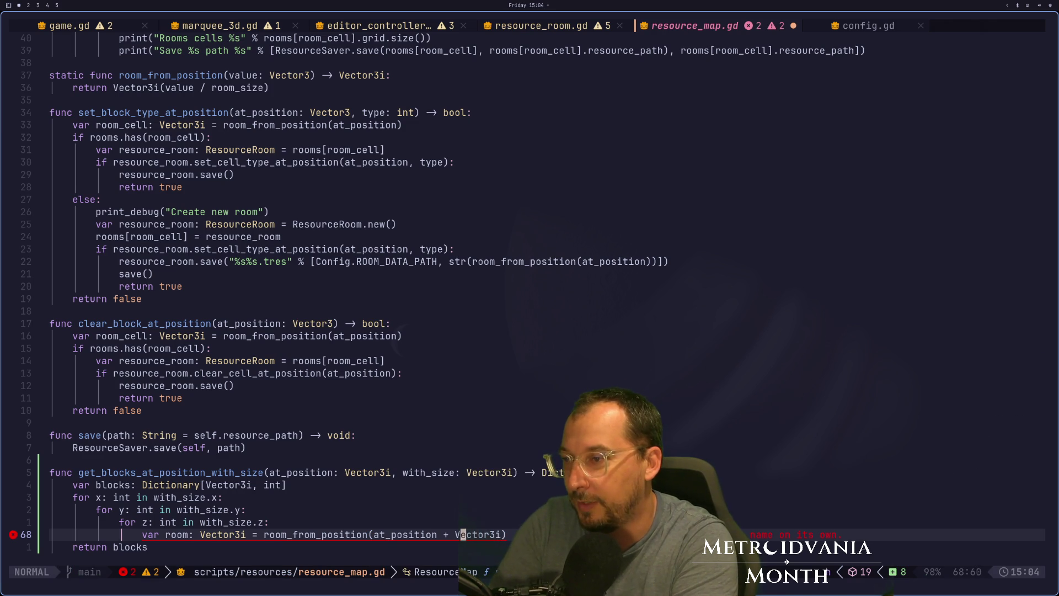
key("v")
key("l")
key("l")
key("l")
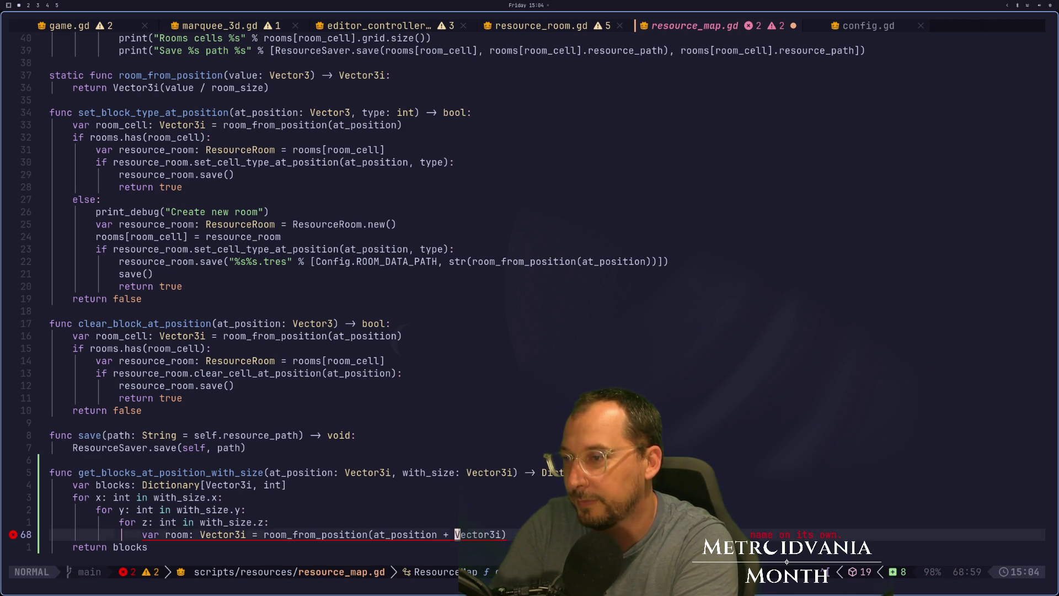
type("ldO")
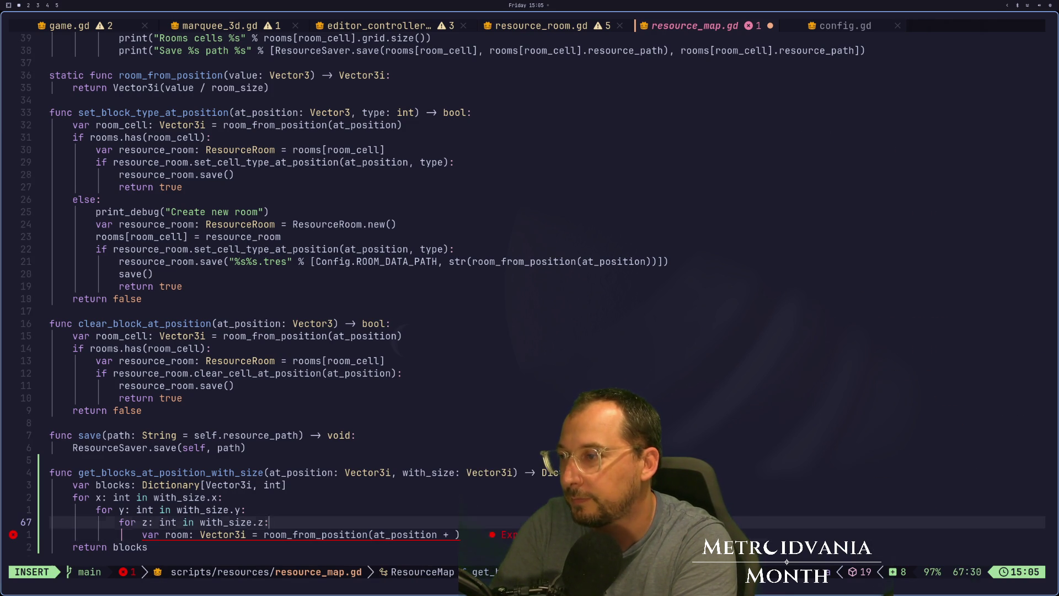
type("var roo")
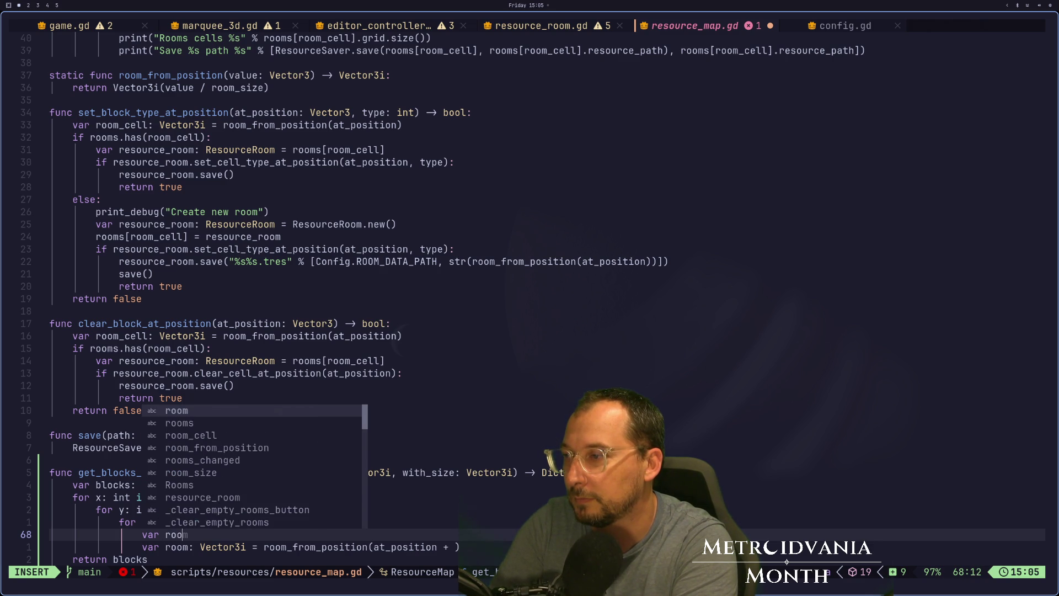
type("m_cell: Vector3i =Vector3i()")
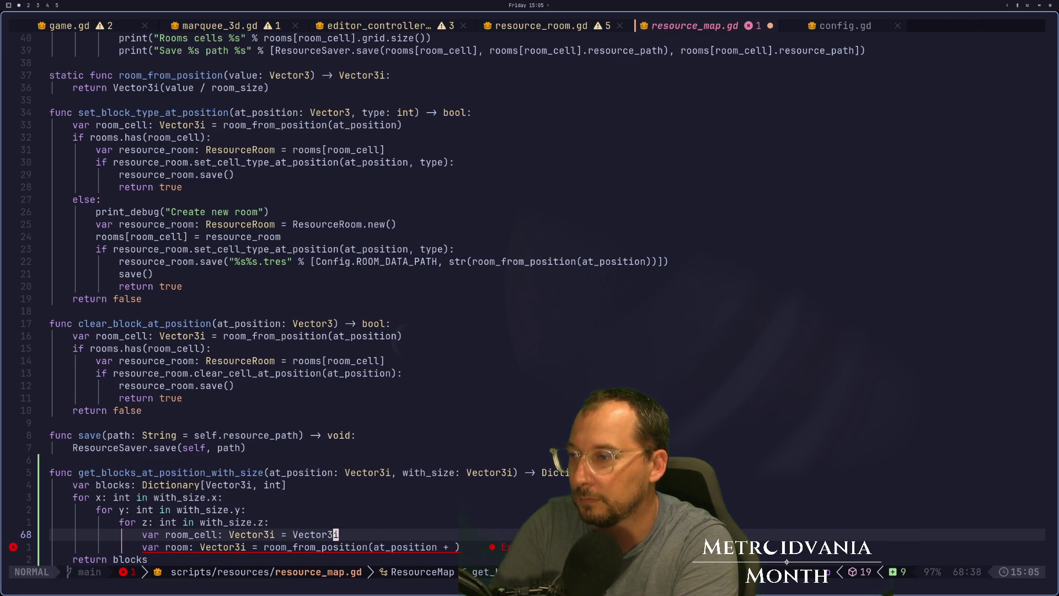
key("Escape")
type("i(")
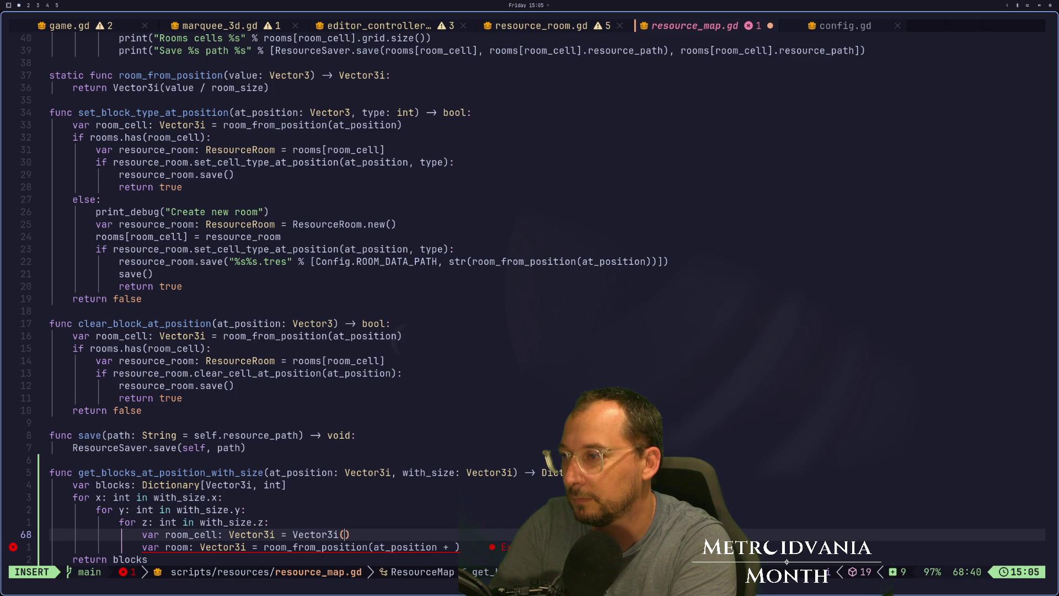
type("xm")
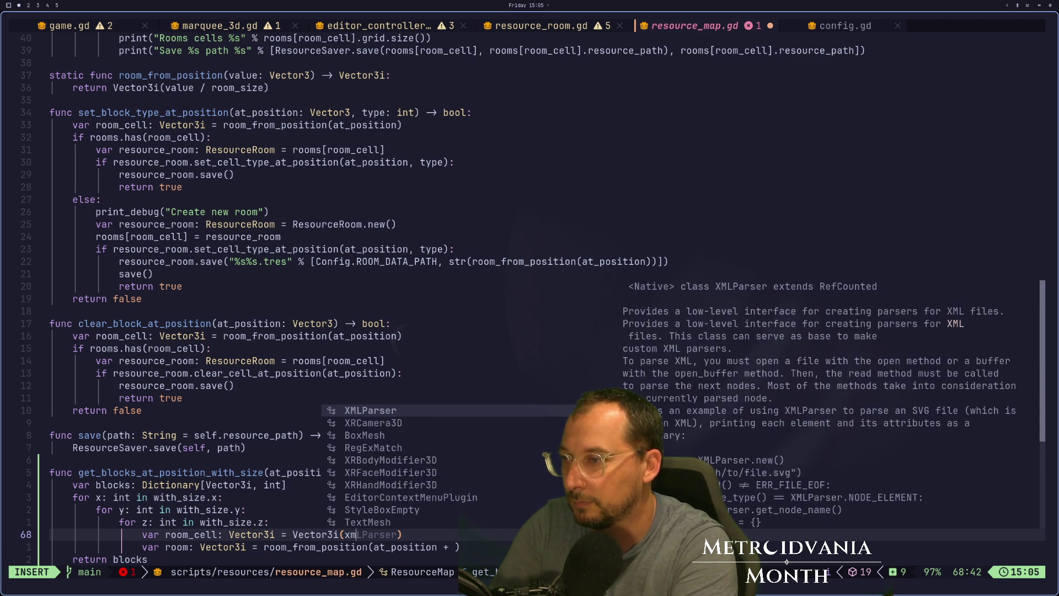
key("BackSpace")
type(", y, ")
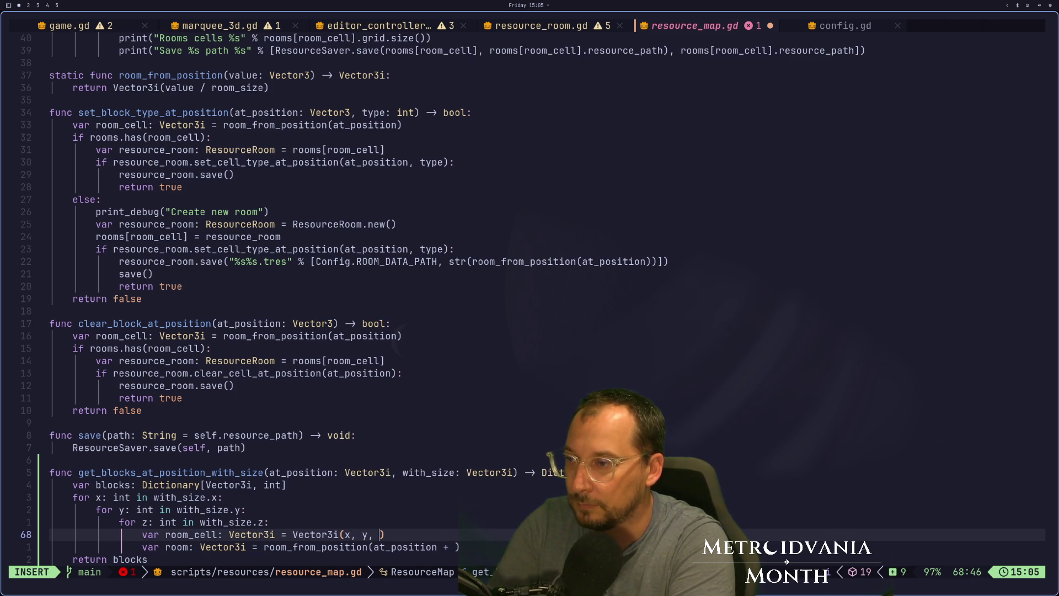
type("z")
key("Escape")
type(":w")
key("Return")
Step: Add room_cell to the room_from_position argument and save resource_map.gd
type("je$iroom")
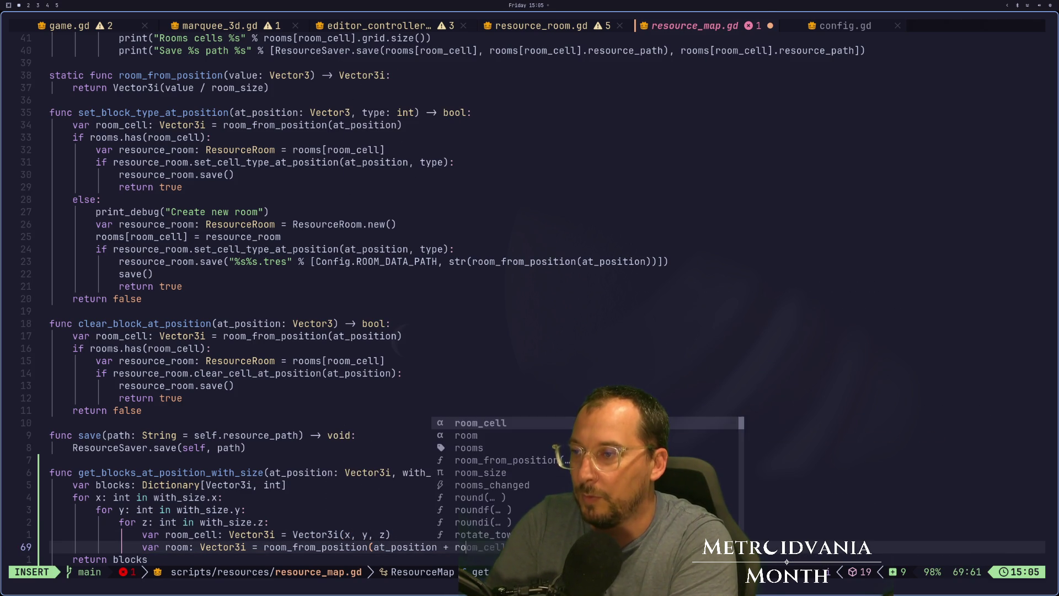
key("ctrl+e")
type("cell")
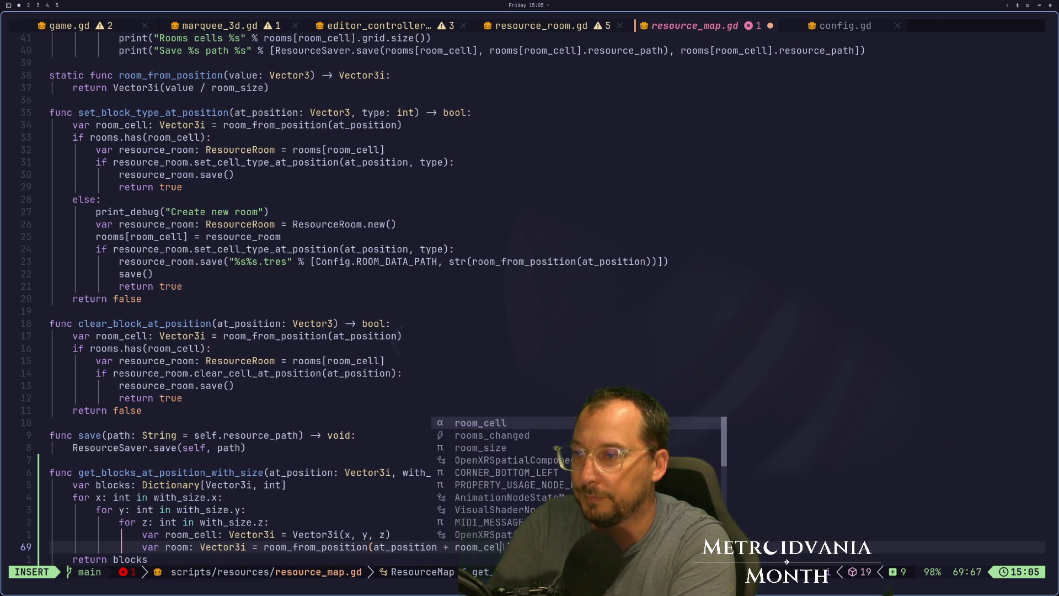
key("Escape")
type(":w")
key("Return")
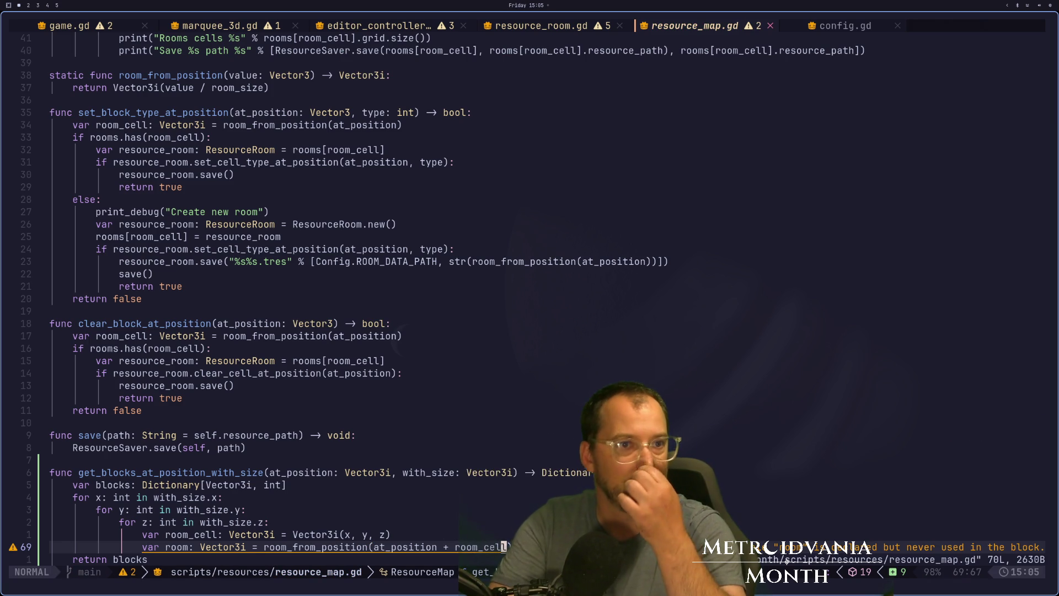
key("super+shift+4")
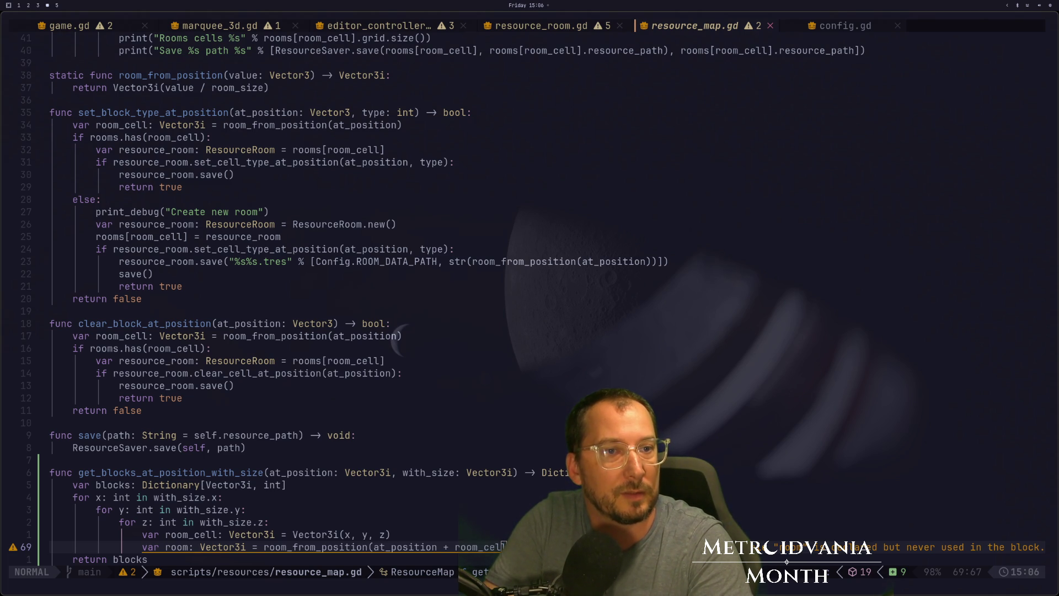
Step: Place Twitch beside the code, skip ahead in the broadcast, then play the channel preview full screen
key("super+b")
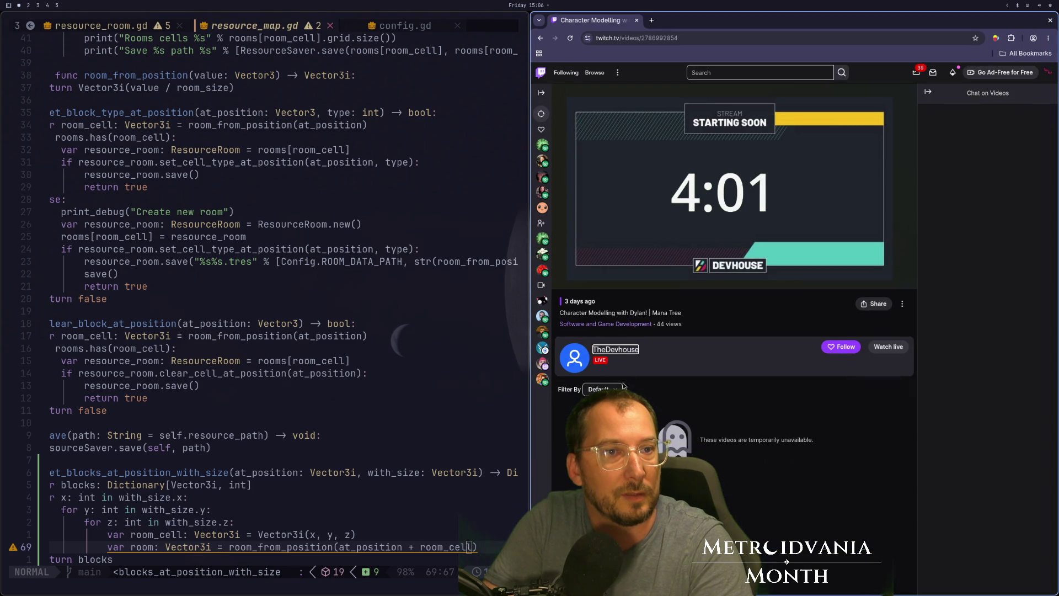
key("super+4")
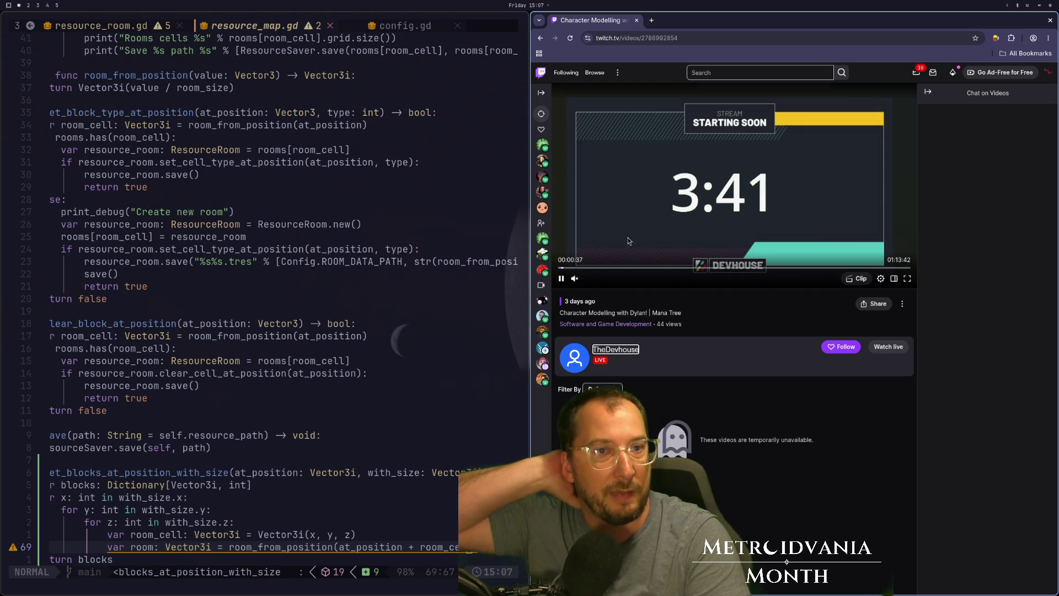
left_click(616, 269)
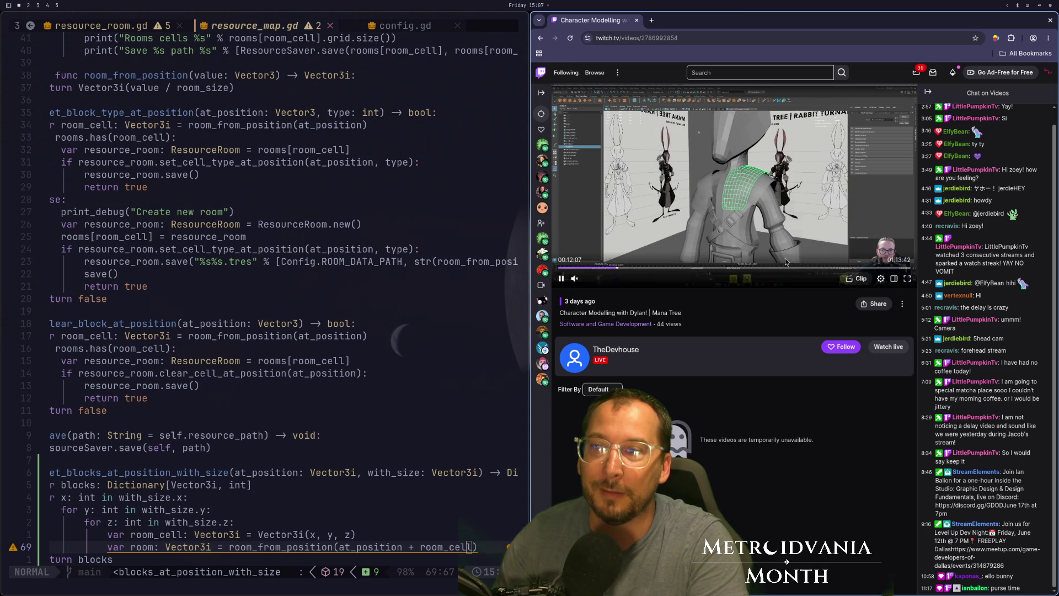
left_click(601, 352)
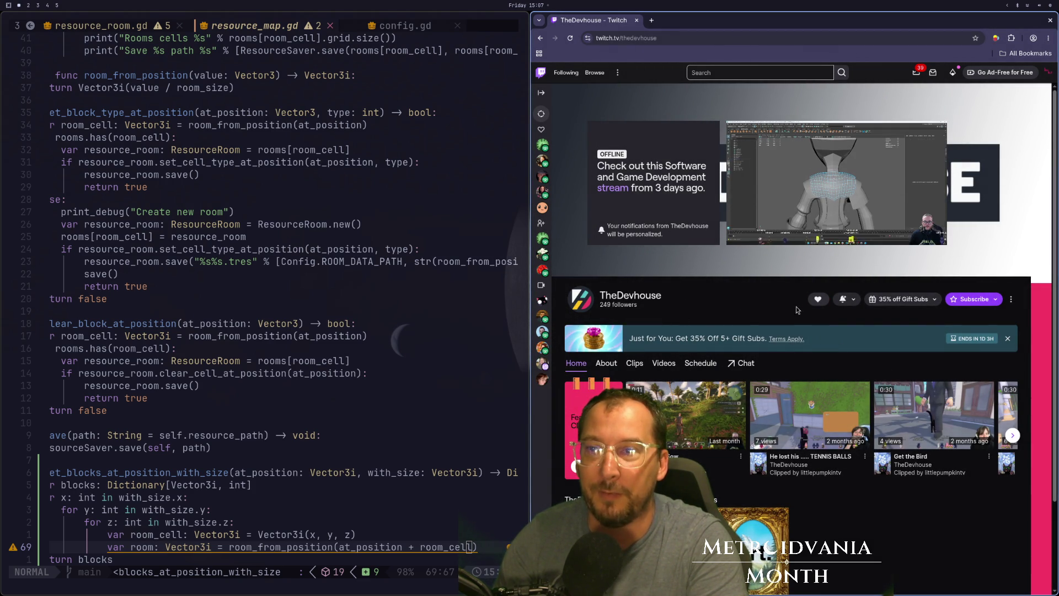
left_click(939, 238)
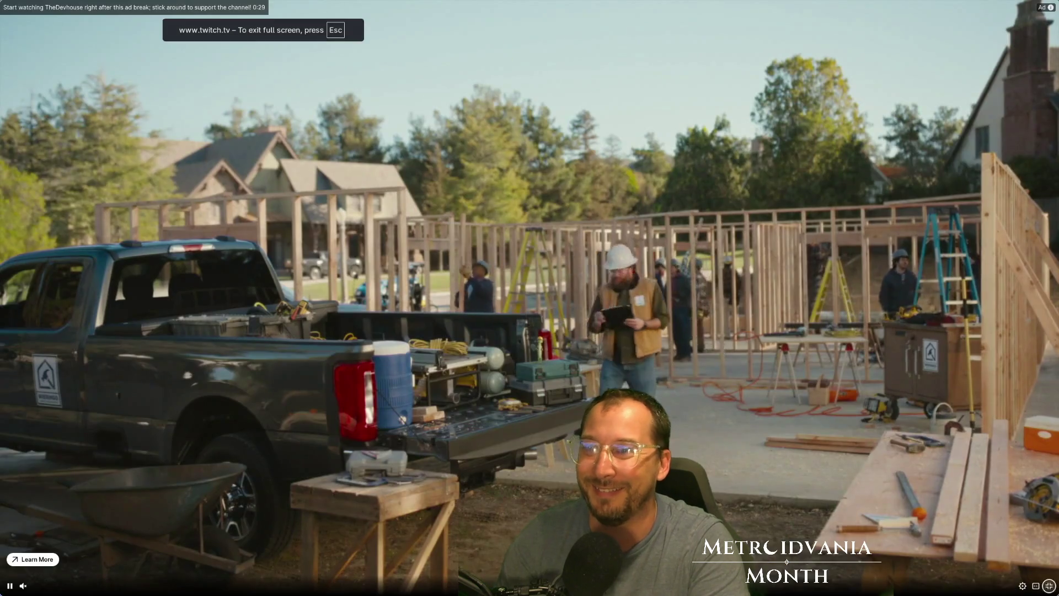
Step: Leave full screen and open the channel's most recent broadcast from its Videos list
key("Escape")
left_click(664, 363)
scroll(663, 364, "down", 1)
left_click(626, 403)
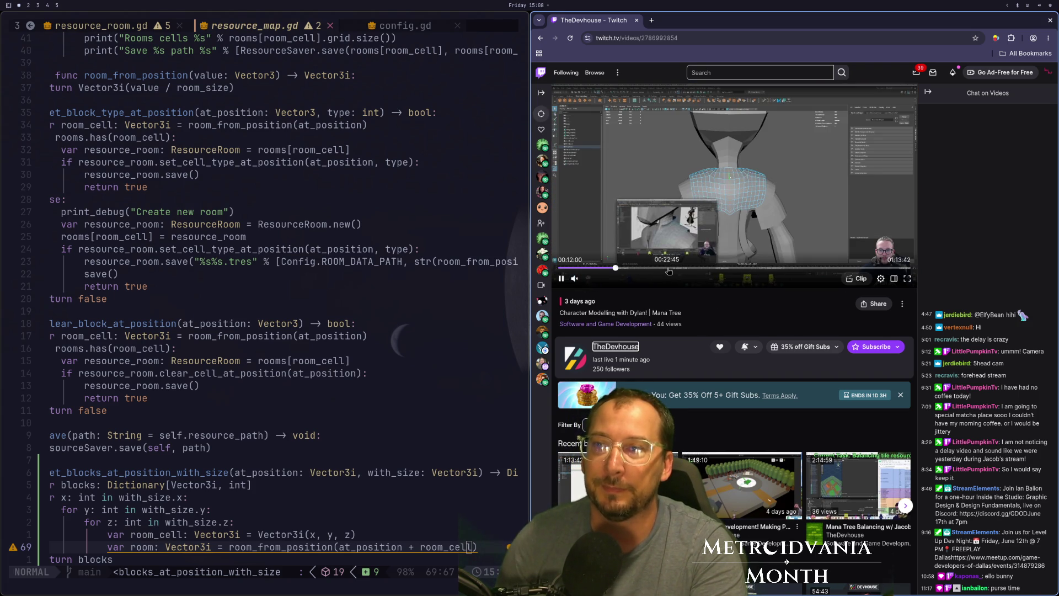
Step: Watch the broadcast full screen, skimming to about 22, 53, 59, 63 and 67 minutes, then pause near 34:39
left_click(666, 267)
left_click(906, 279)
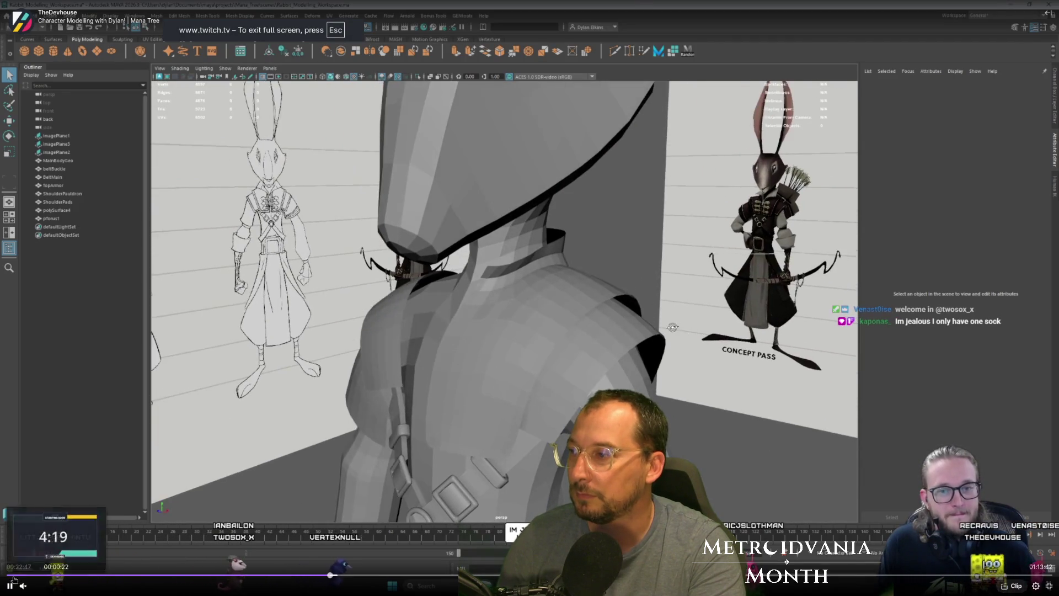
mouse_move(63, 588)
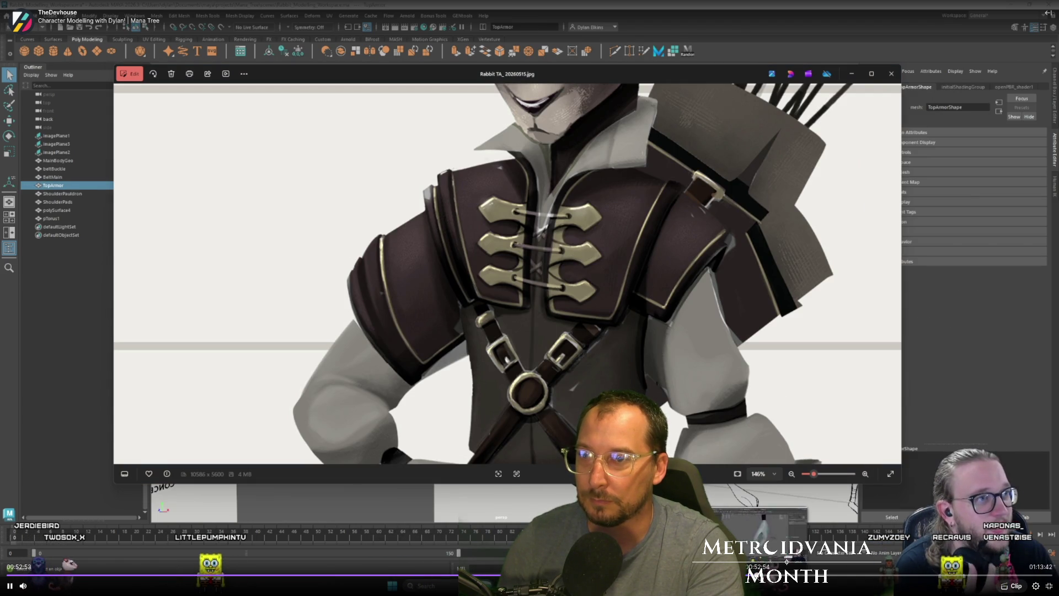
left_click(757, 575)
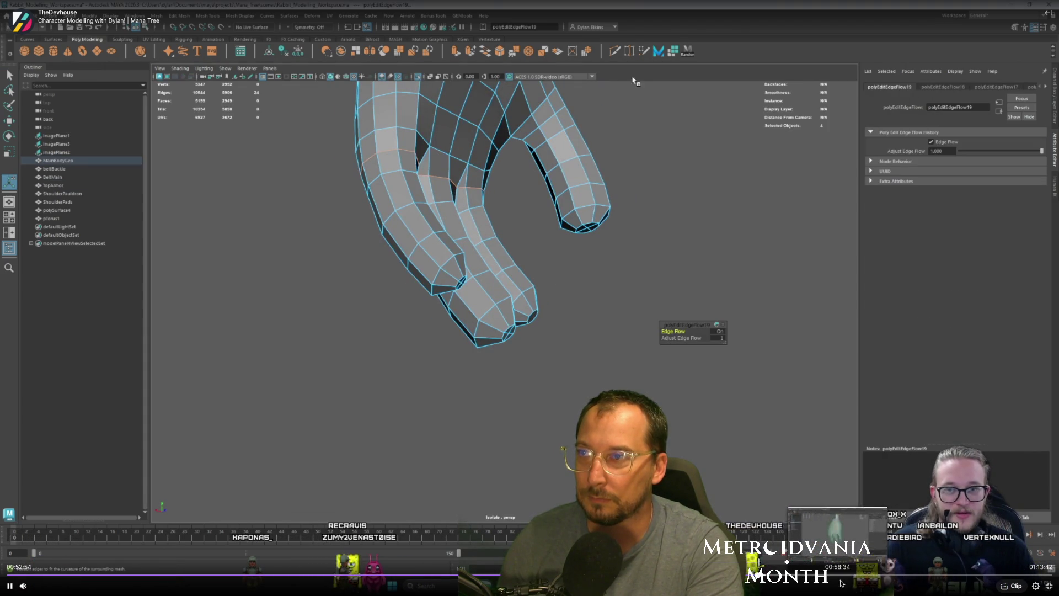
left_click(843, 576)
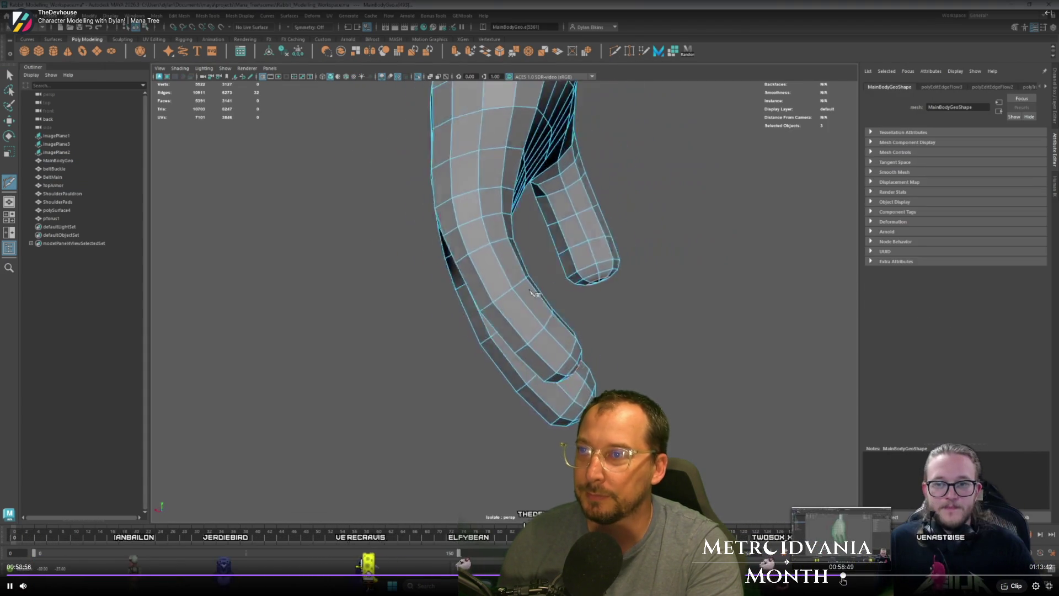
left_click(910, 575)
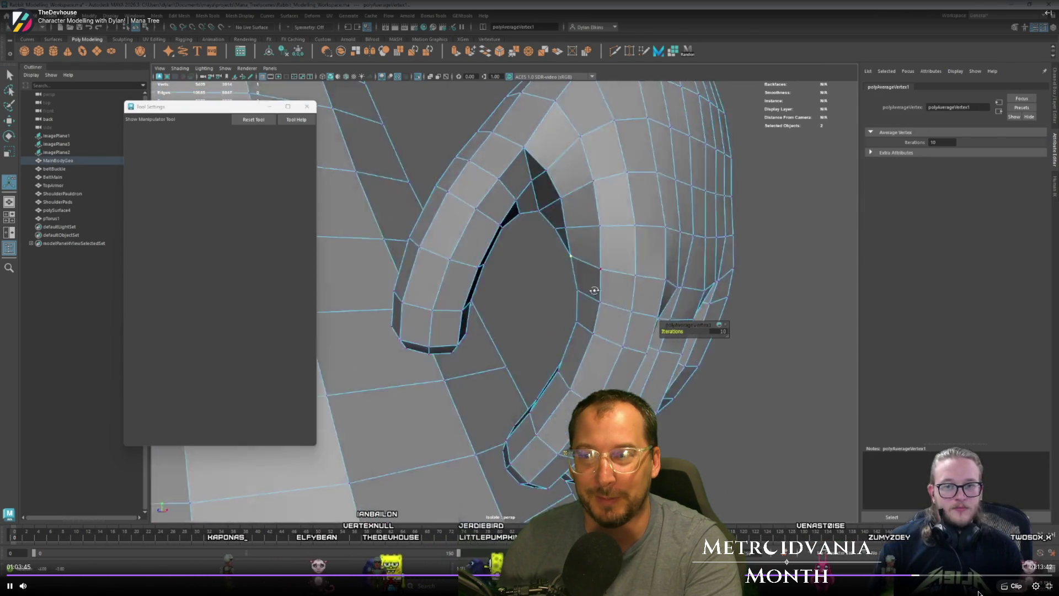
left_click(968, 576)
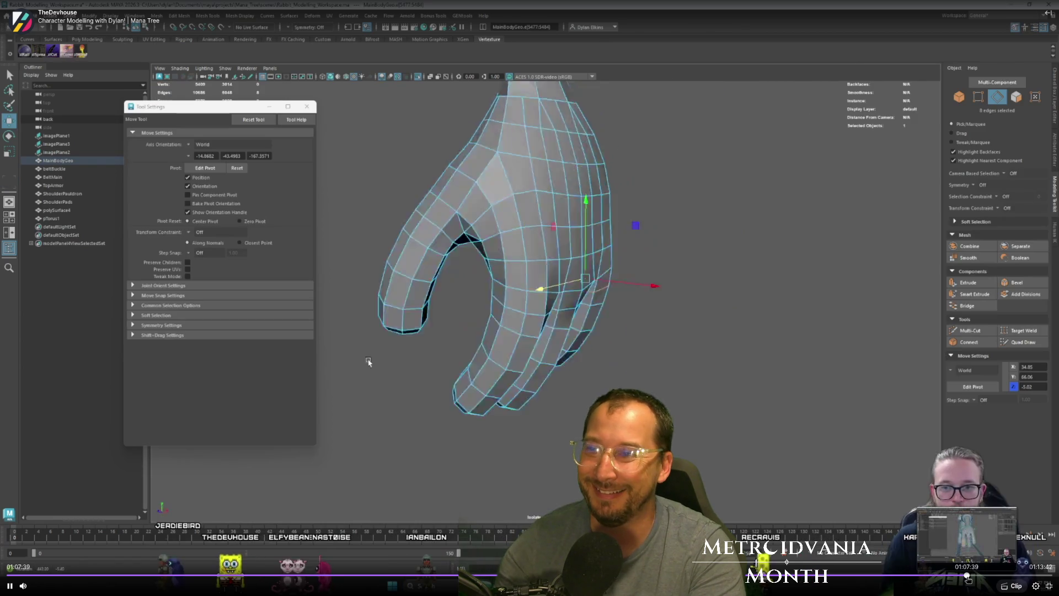
left_click(498, 575)
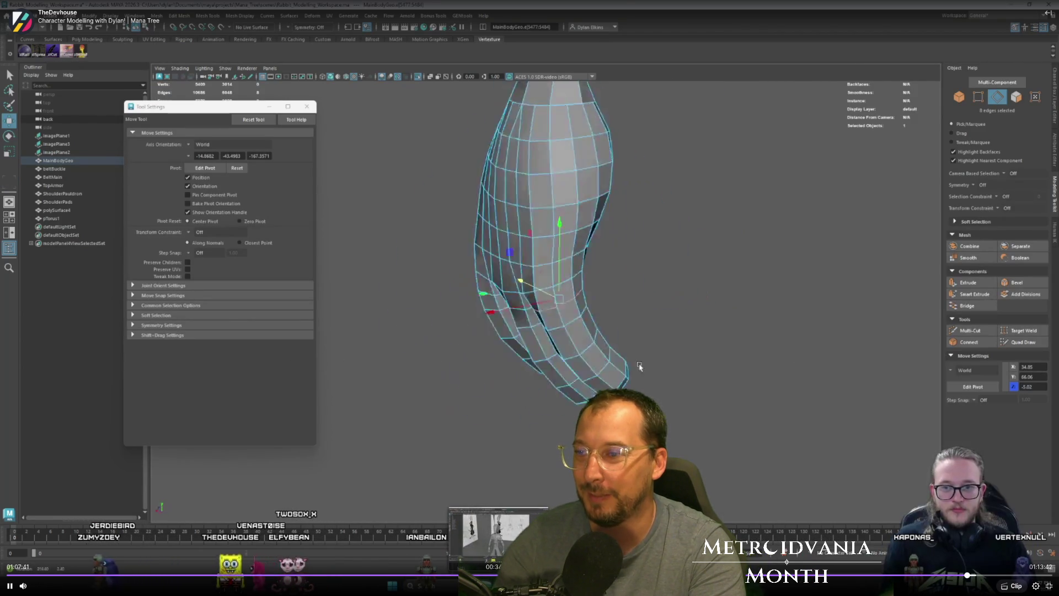
key("space")
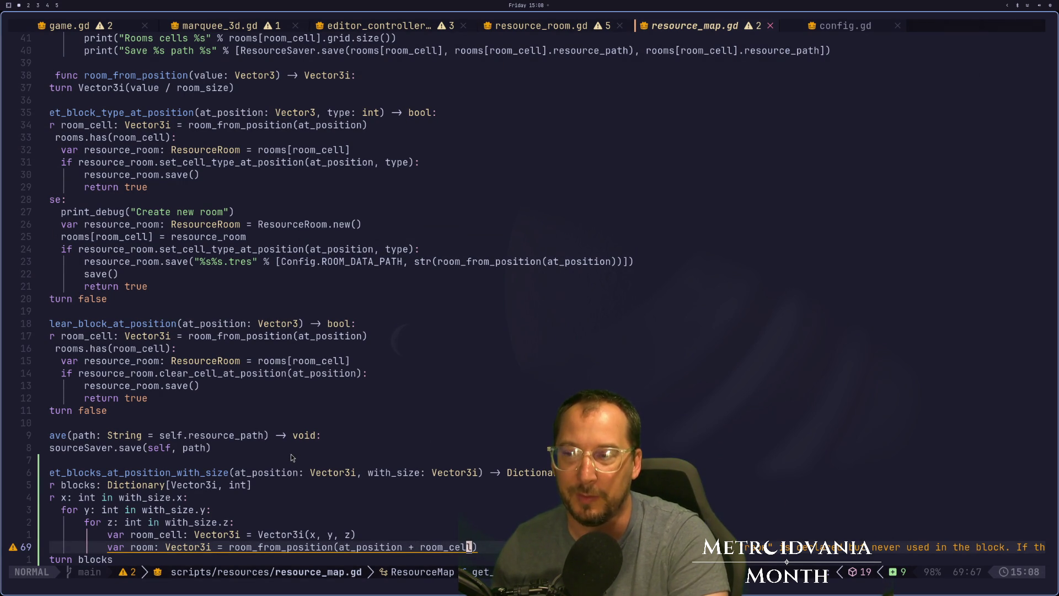
Step: Scroll resource_map.gd and place the cursor at the end of line 55
scroll(317, 458, "down", 2)
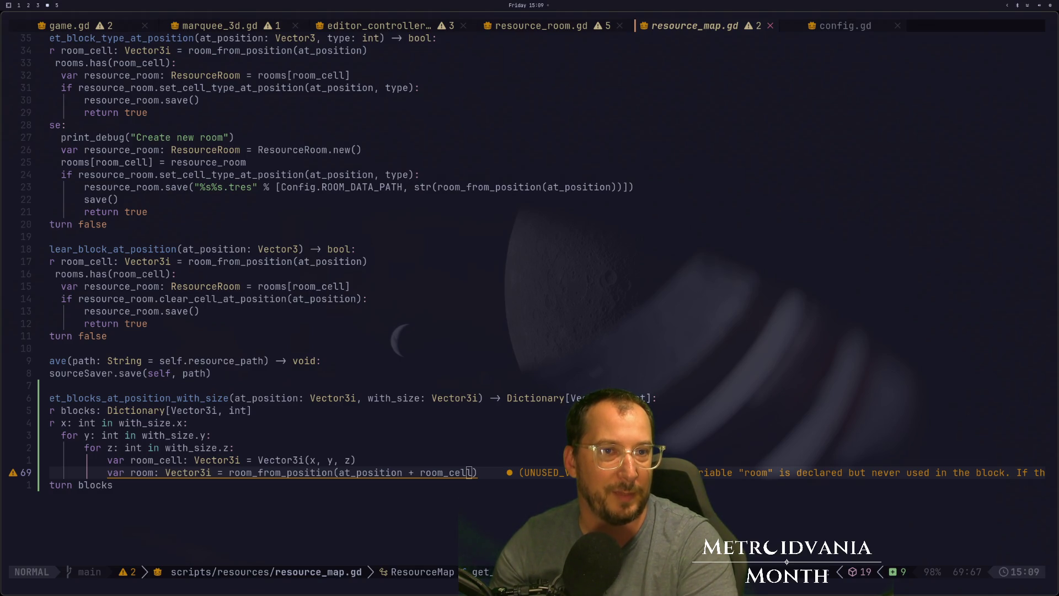
left_click(683, 300)
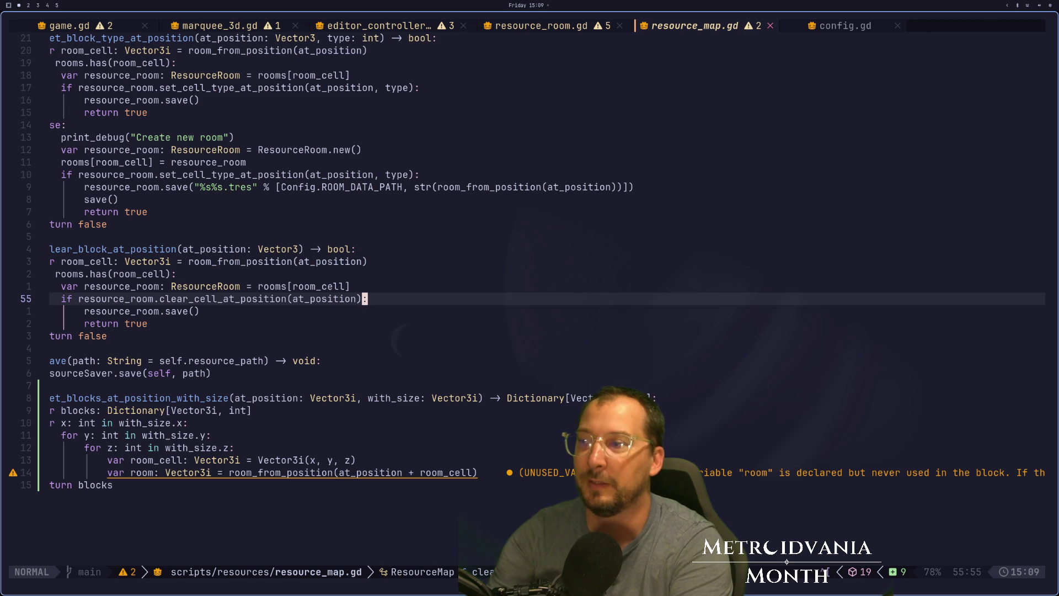
Step: Insert 'at_position +' before Vector3i(x, y, z) on the room_cell line and save resource_map.gd
key("j")
key("j")
key("j")
key("k")
key("j")
key("k")
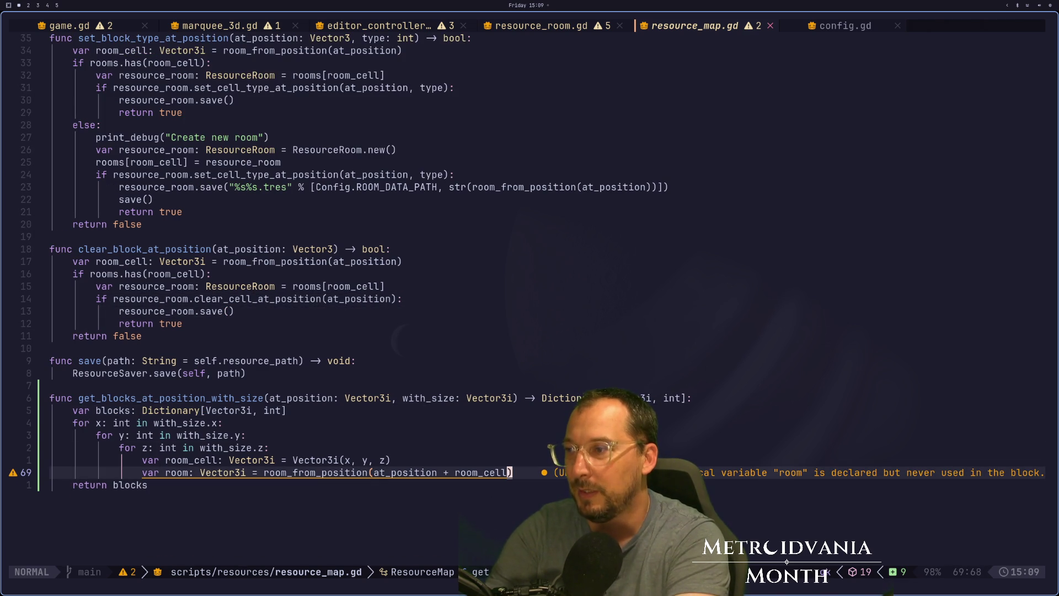
key("b")
key("b")
key("b")
key("l")
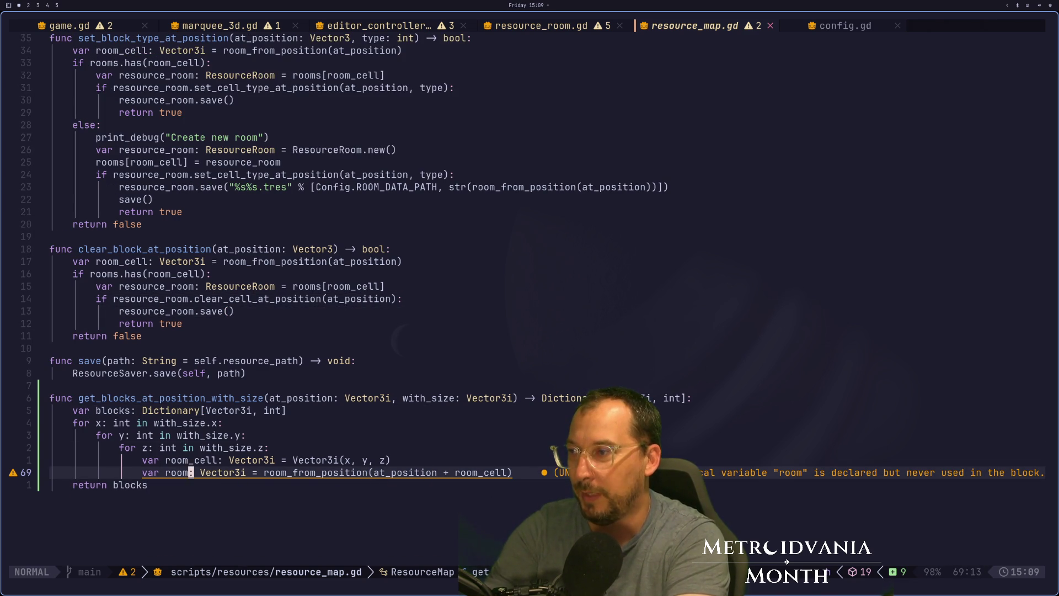
key("k")
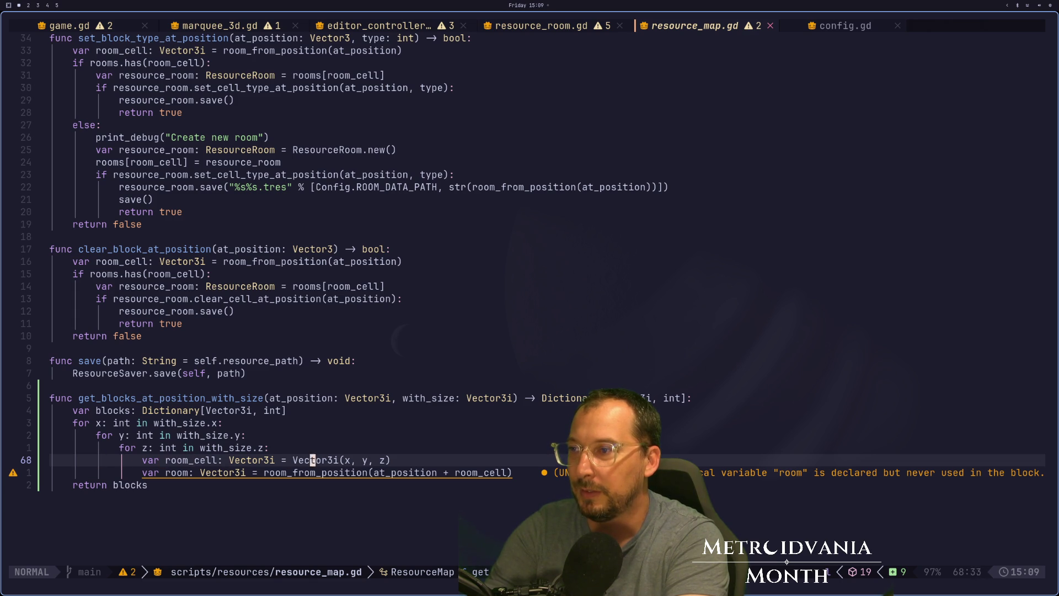
key("j")
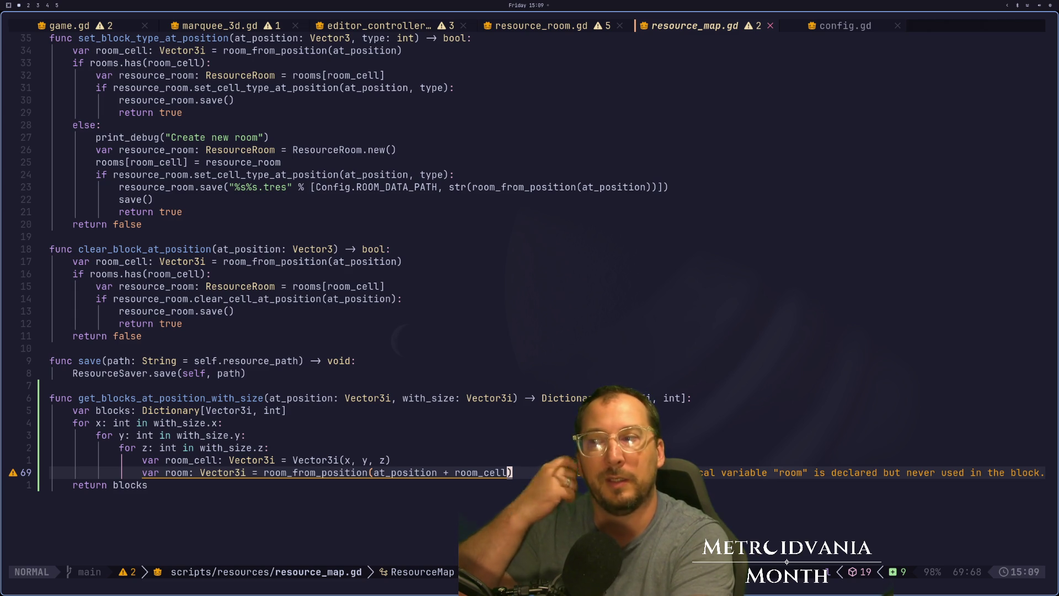
key("h")
key("h")
key("h")
key("h")
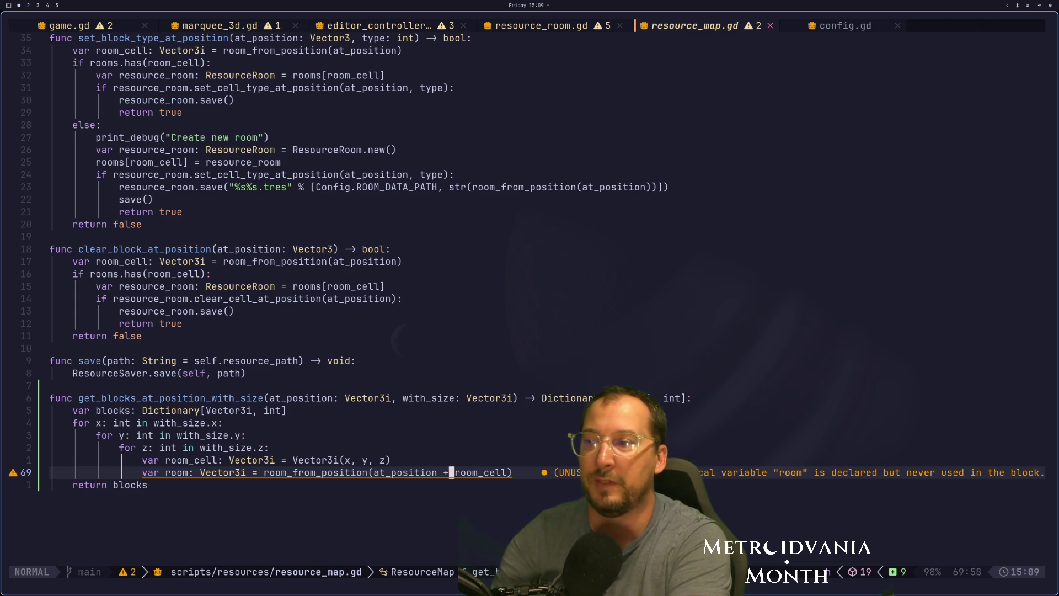
type("kiat_position")
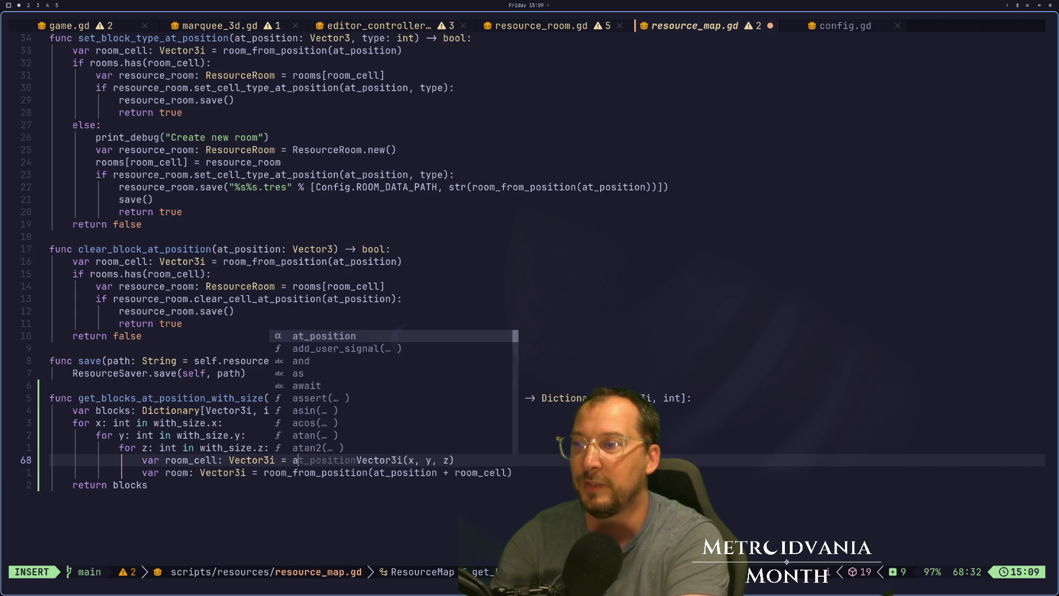
type(" +")
key("Escape")
type(":w")
key("Return")
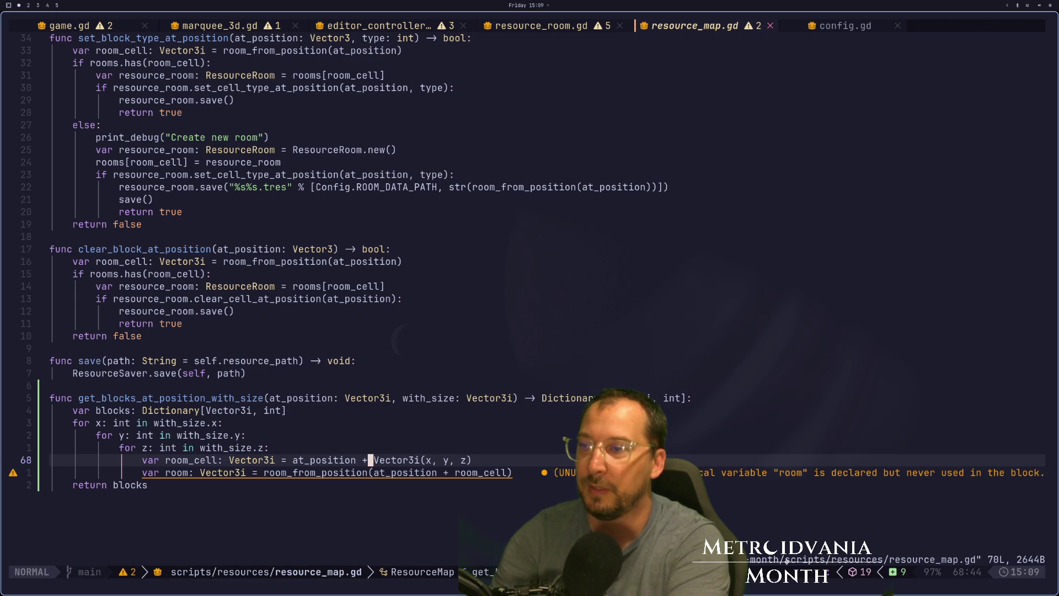
key("j")
key("f")
key("e")
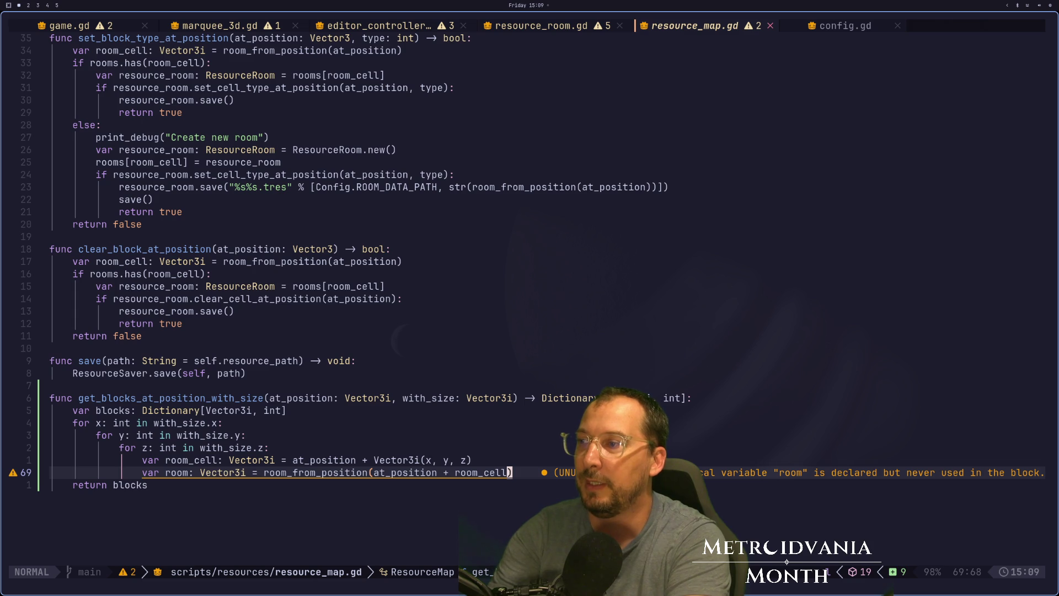
Step: Move up through the room-erasing code to set_block_type_at_position's return true line
key("A")
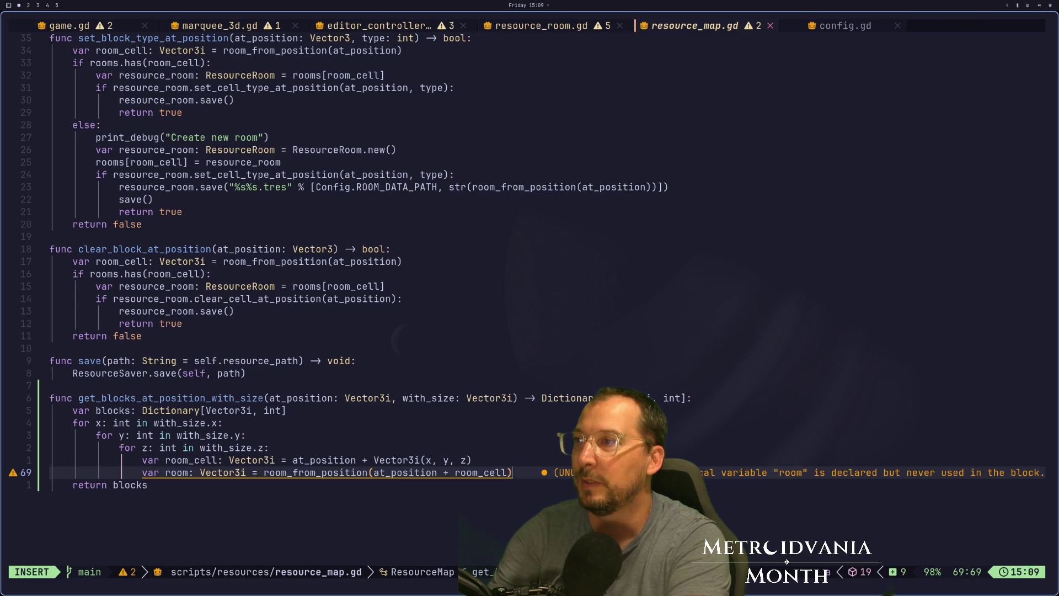
key("Escape")
key("k")
key("k")
key("k")
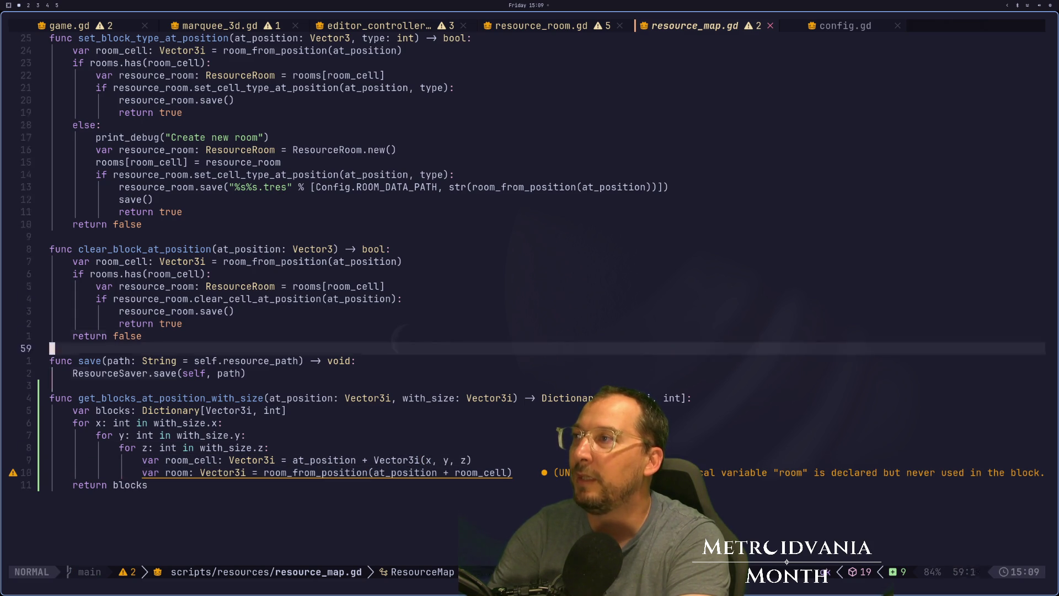
key("1")
key("8")
key("k")
key("j")
key("j")
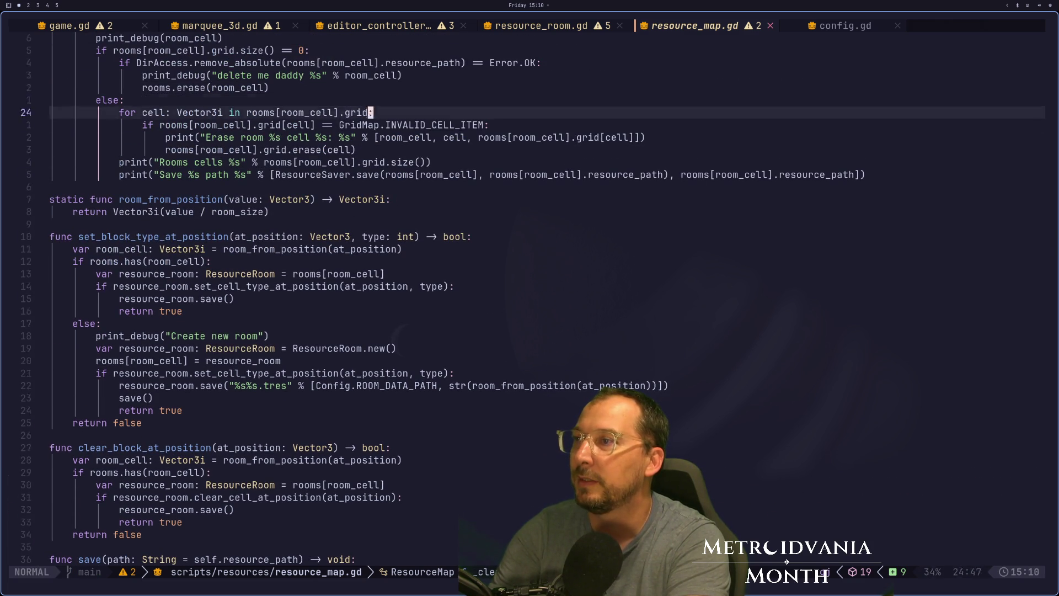
key("1")
key("4")
key("j")
key("j")
key("j")
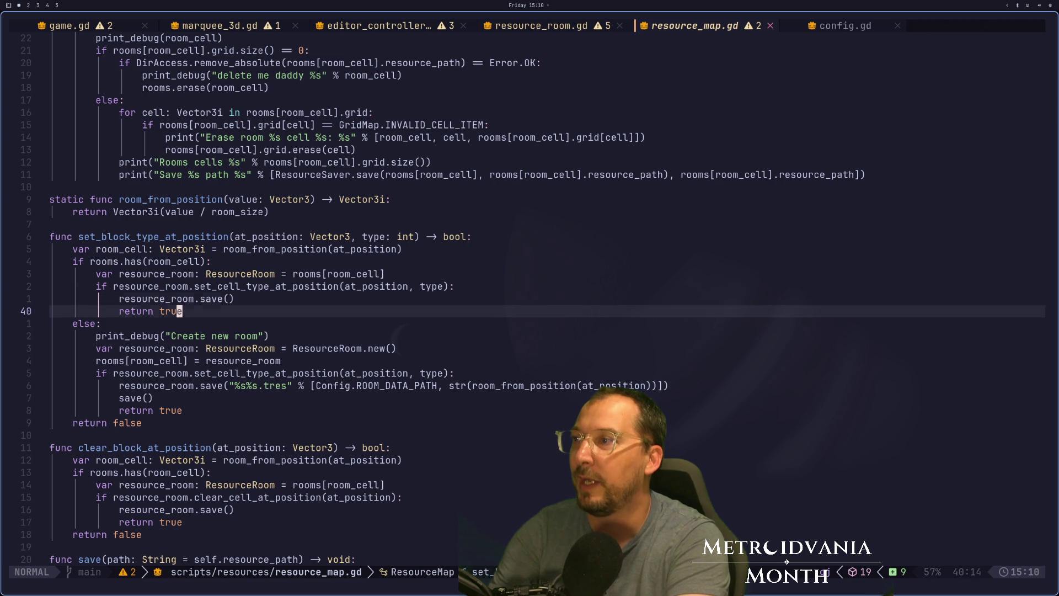
key("j")
key("j")
key("j")
key("k")
key("k")
key("k")
key("k")
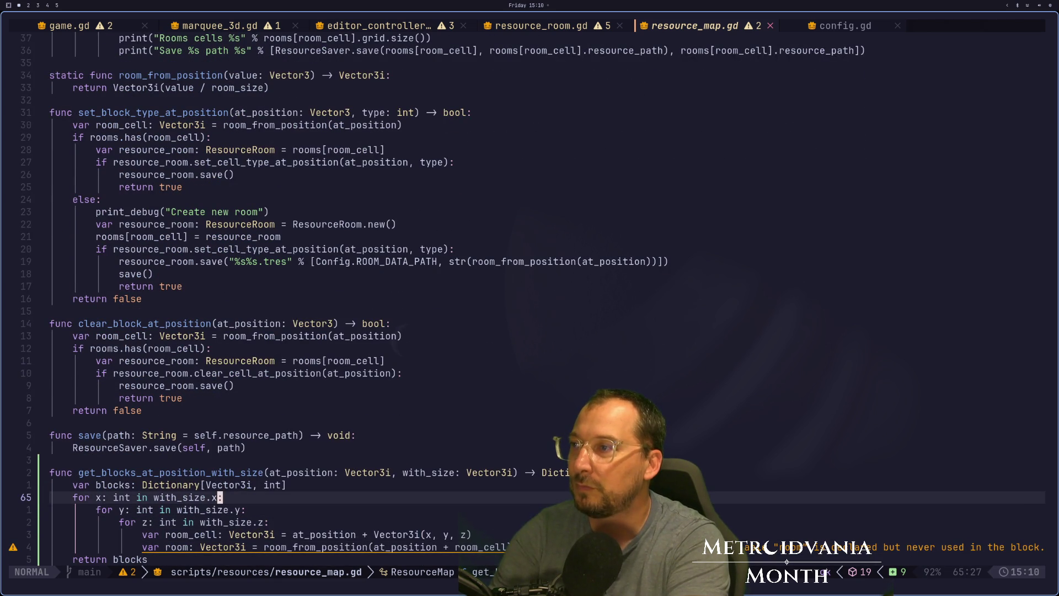
key("k")
key("k")
key("k")
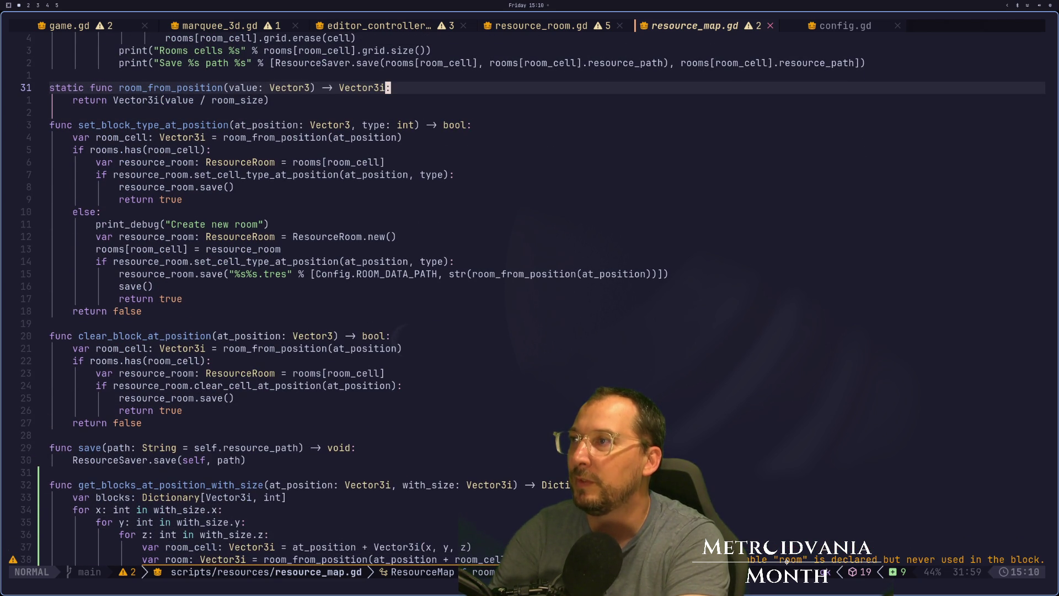
Step: Search other uses of room_from_position with *, then settle on the rooms.has check line
key("h")
key("h")
key("h")
key("asterisk")
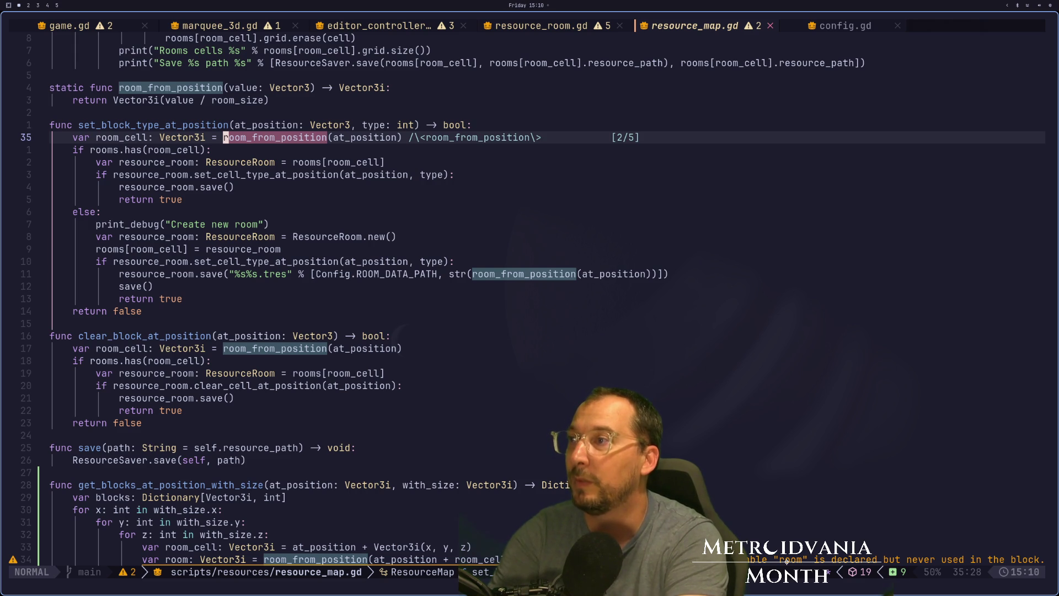
key("Escape")
key("j")
key("k")
key("h")
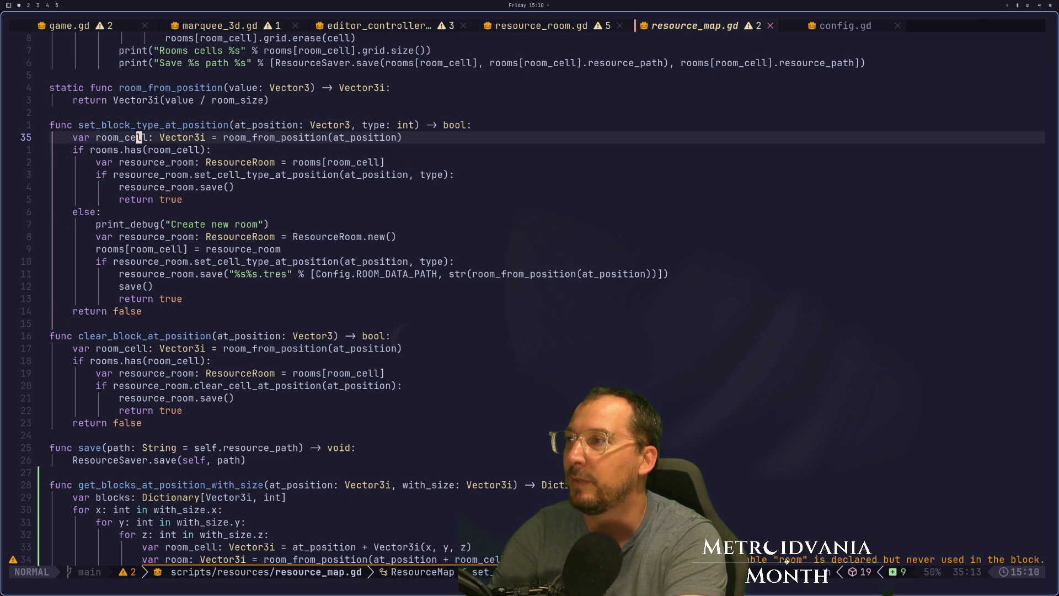
key("j")
key("k")
key("j")
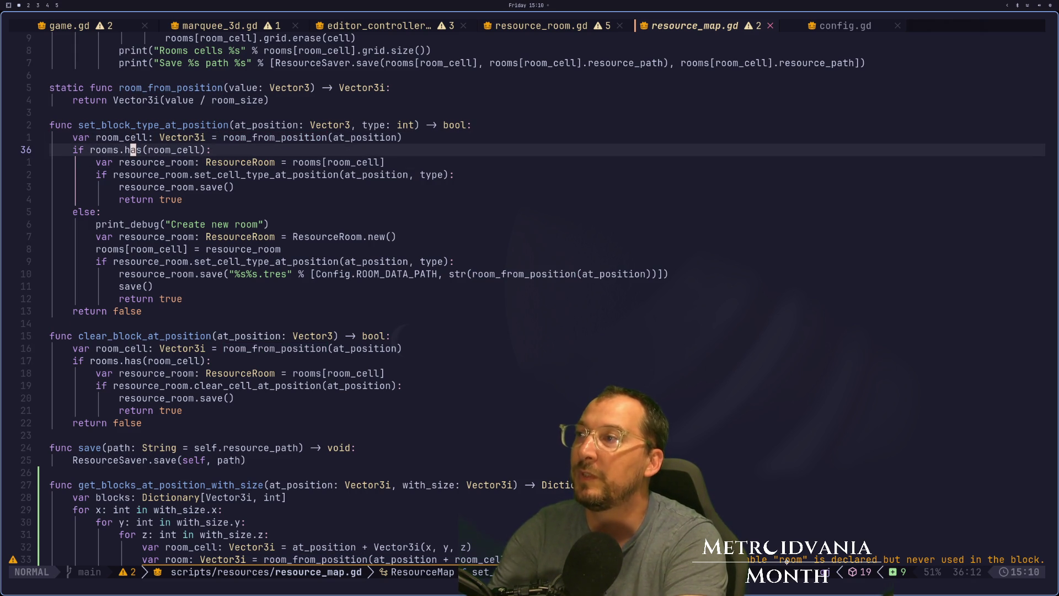
key("h")
key("h")
key("h")
Step: Visually select and yank the three lines checking rooms.has(room_cell) and fetching resource_room
key("l")
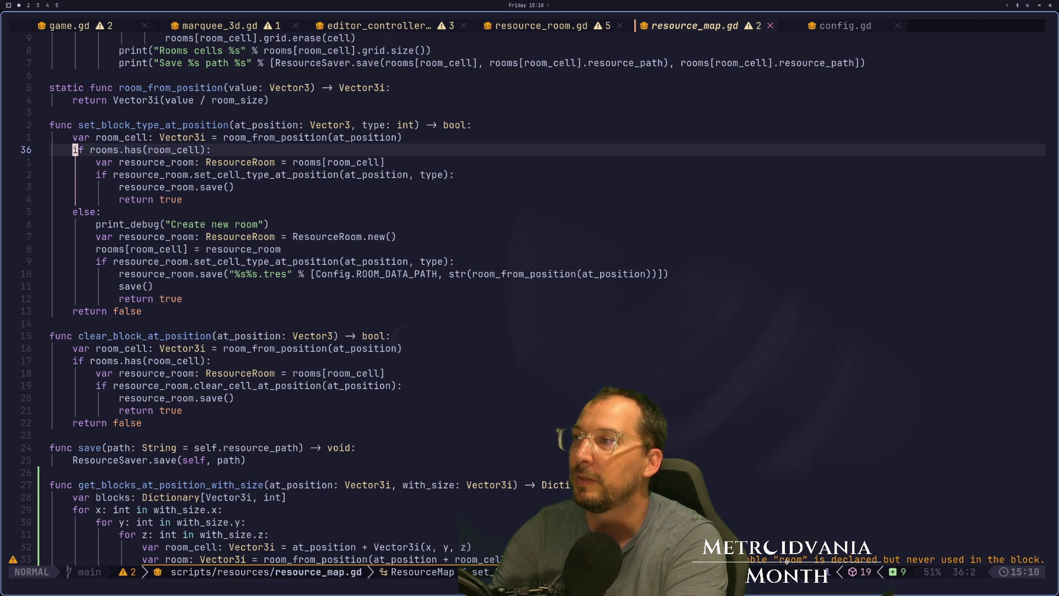
key("v")
key("l")
key("l")
key("l")
key("j")
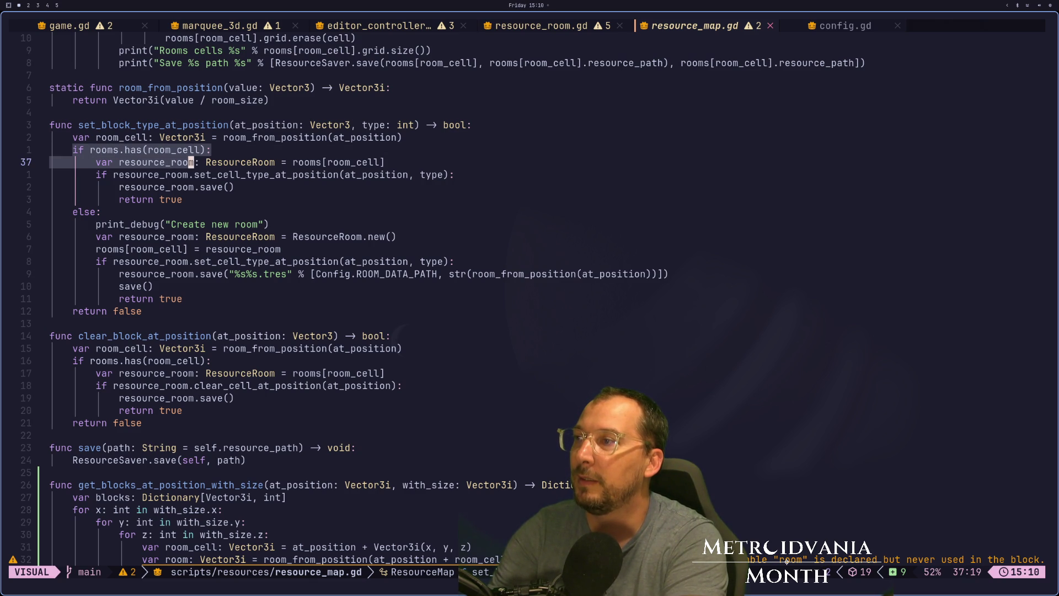
key("l")
key("l")
key("l")
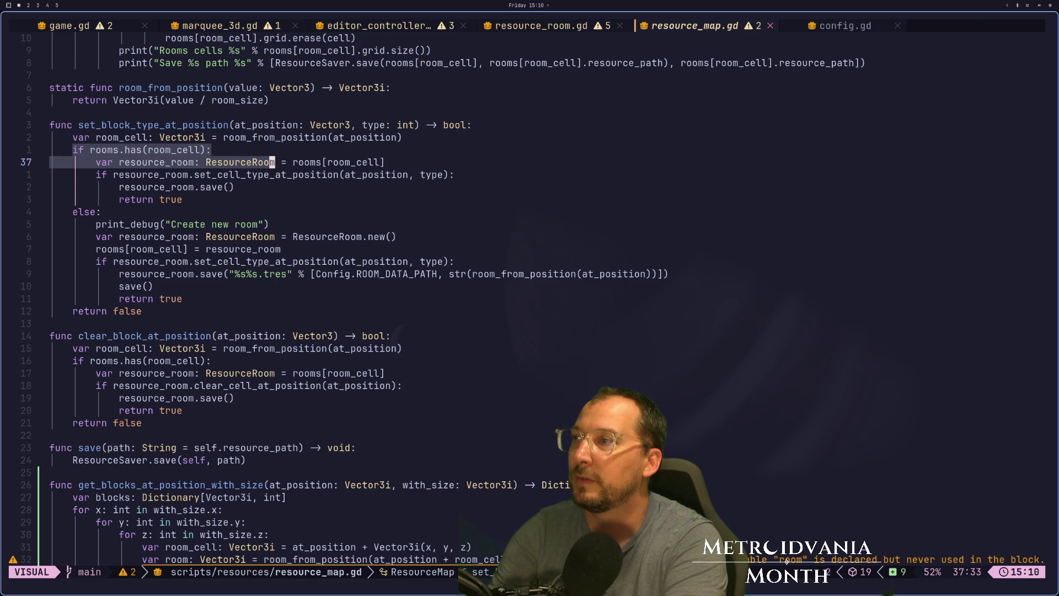
key("l")
key("l")
key("l")
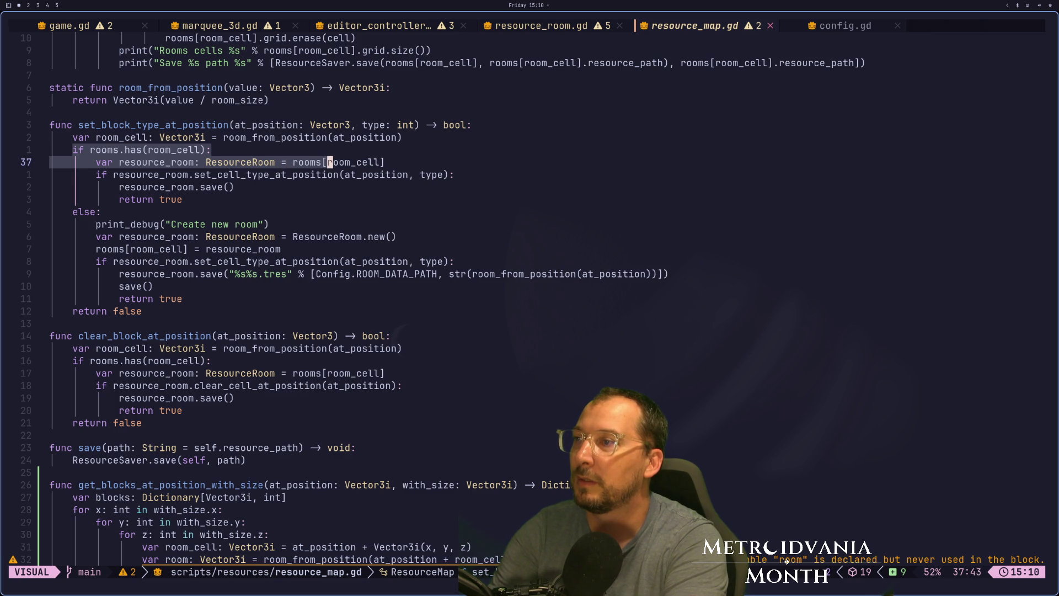
key("dollar")
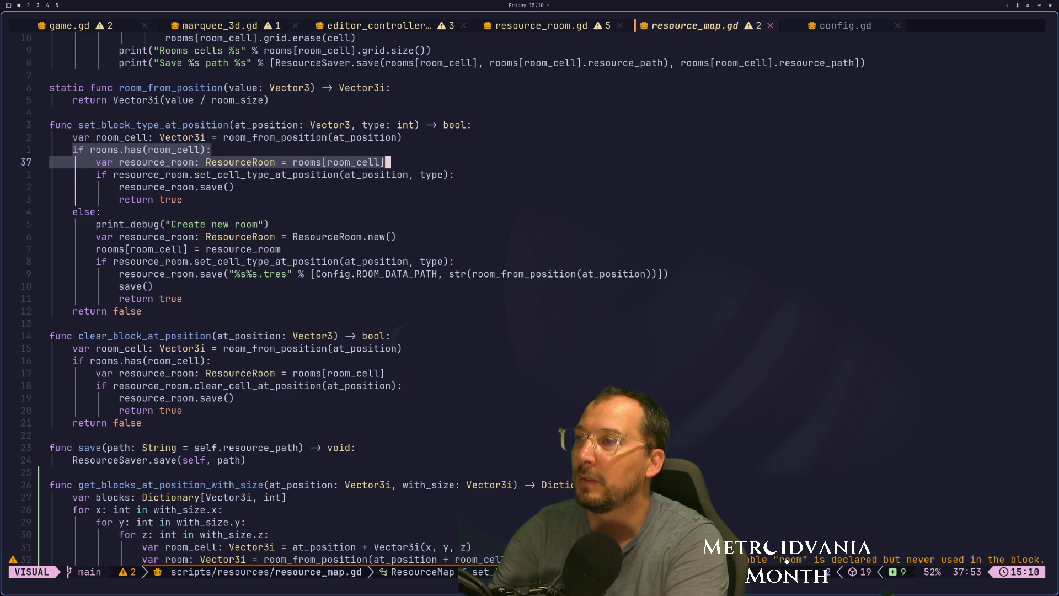
key("j")
key("y")
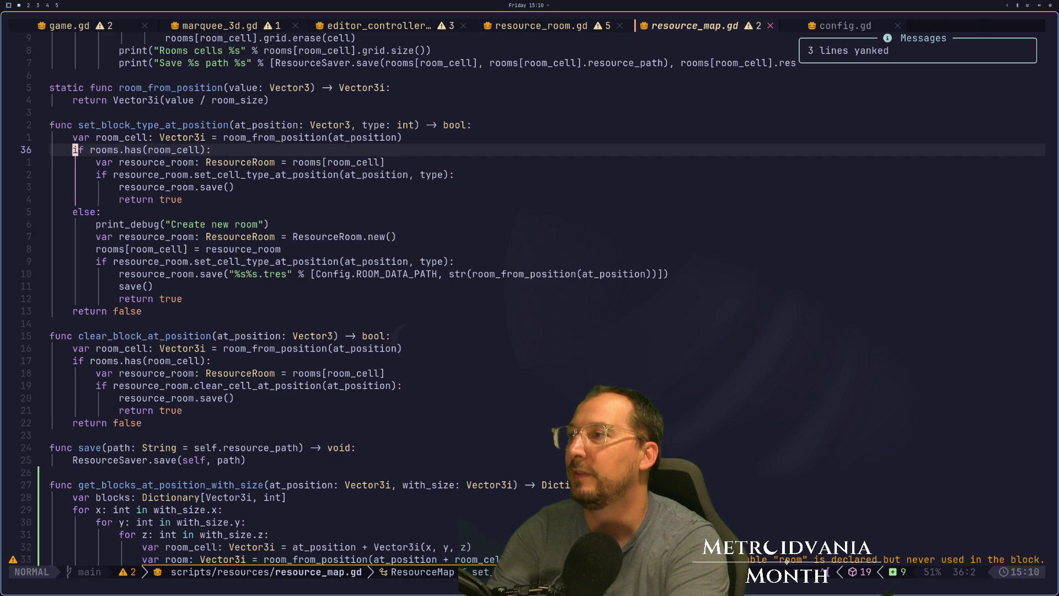
key("j")
key("j")
key("braceright")
key("braceright")
key("braceright")
key("braceright")
Step: Add a new function header 'func get_room_from_position() -> ResourceRoom:' above get_blocks_at_position_with_size
key("k")
key("k")
key("k")
key("k")
key("braceleft")
key("k")
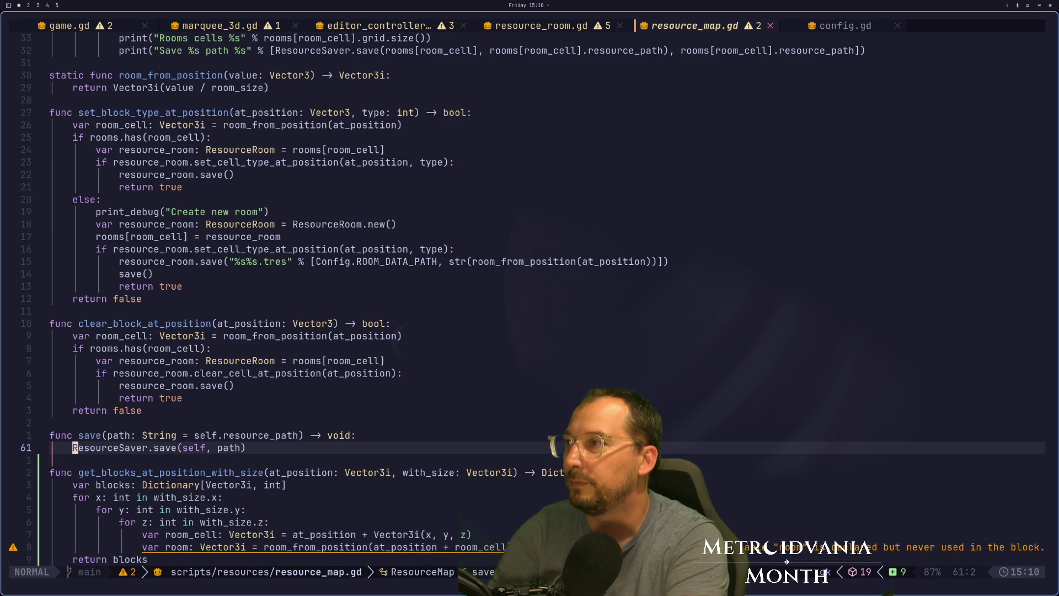
key("j")
key("i")
key("Return")
type("fu")
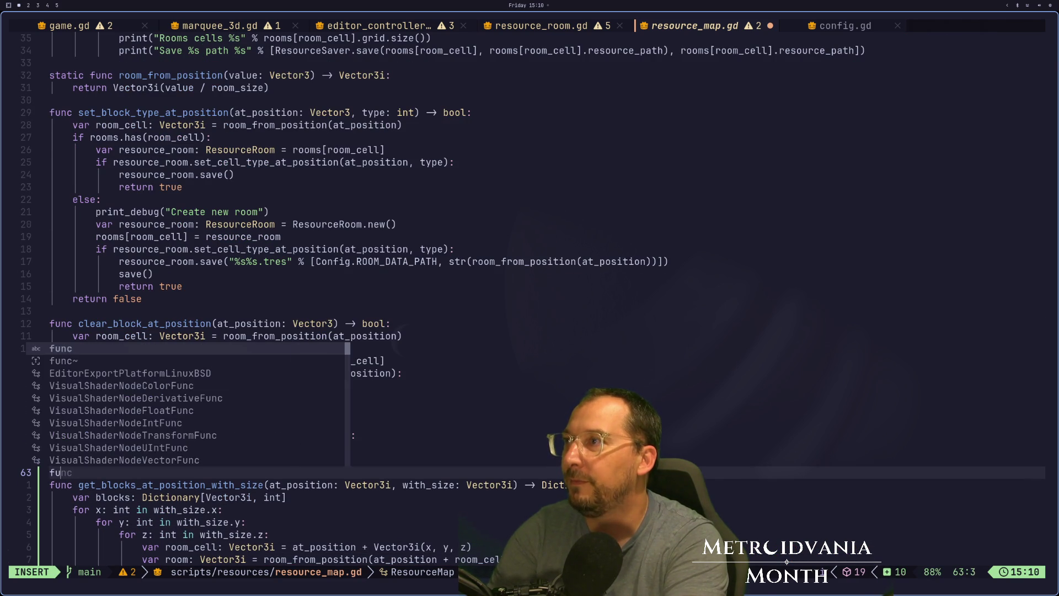
type("nc get_room(")
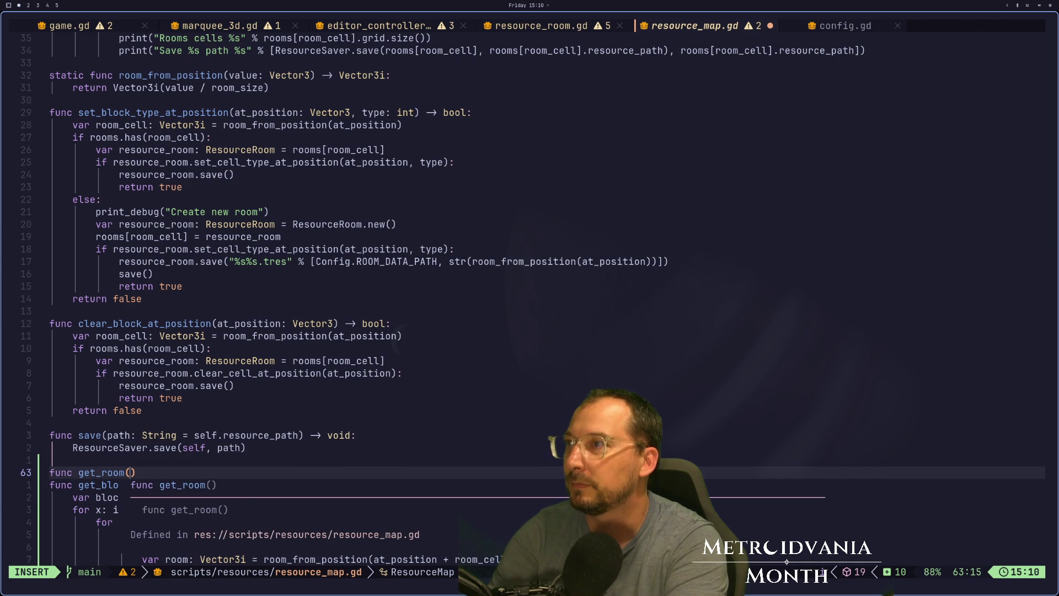
key("BackSpace")
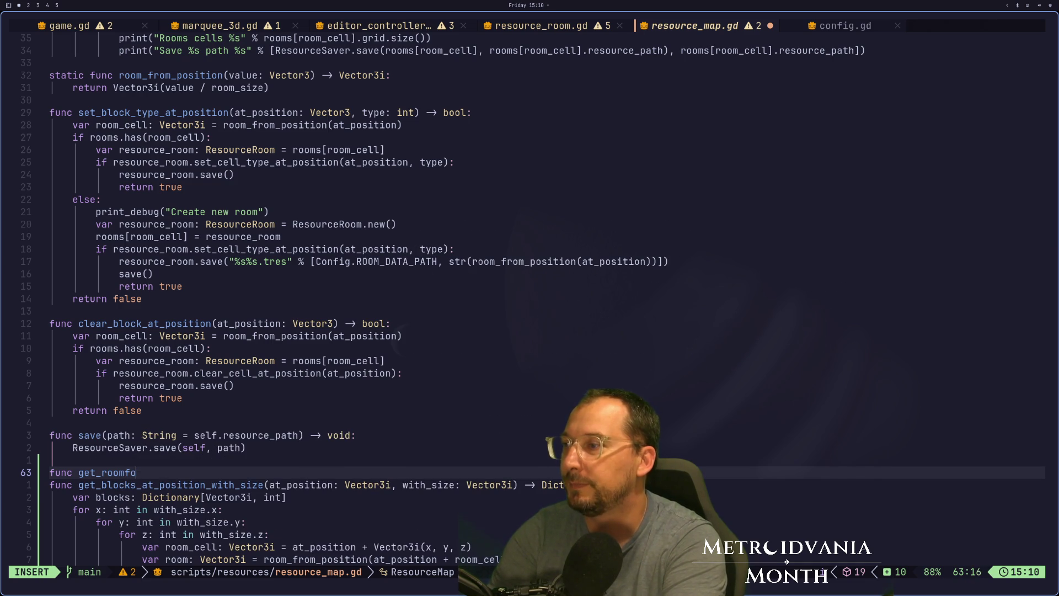
type("_from_positiong")
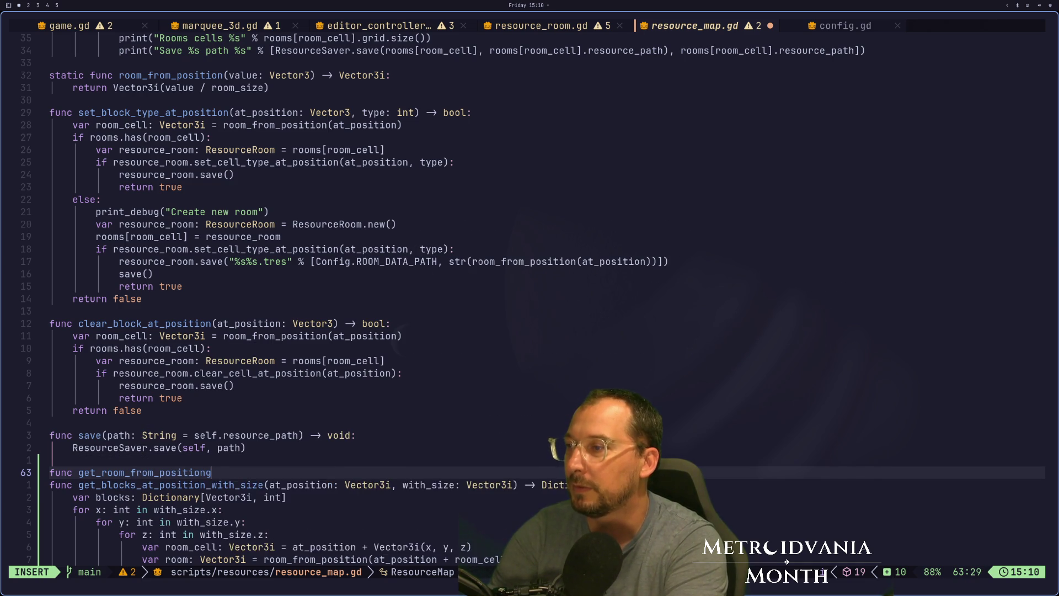
key("BackSpace")
key("End")
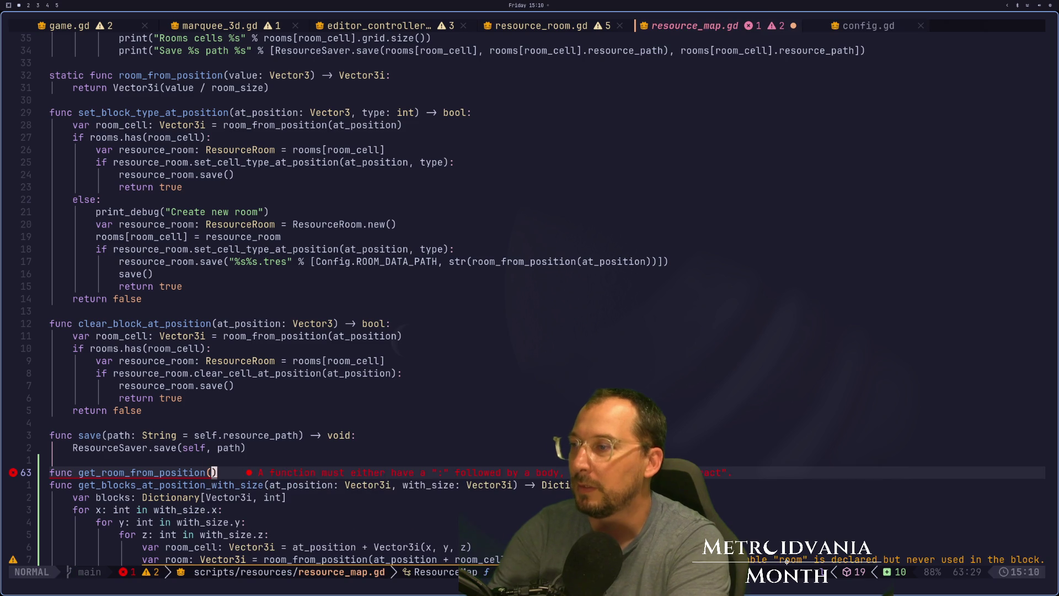
type("-> ")
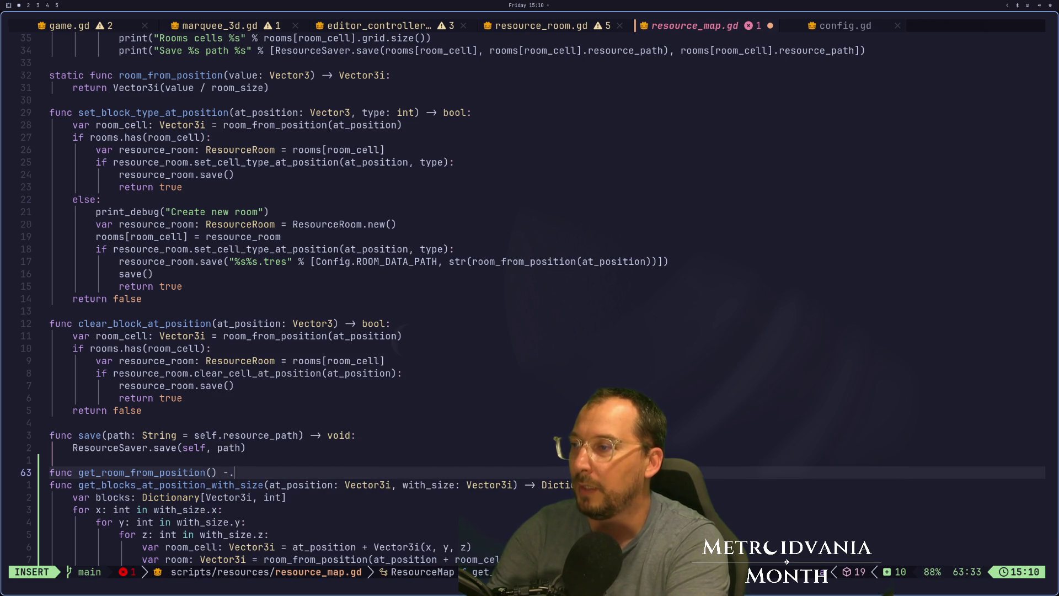
type("ResourceRoom:")
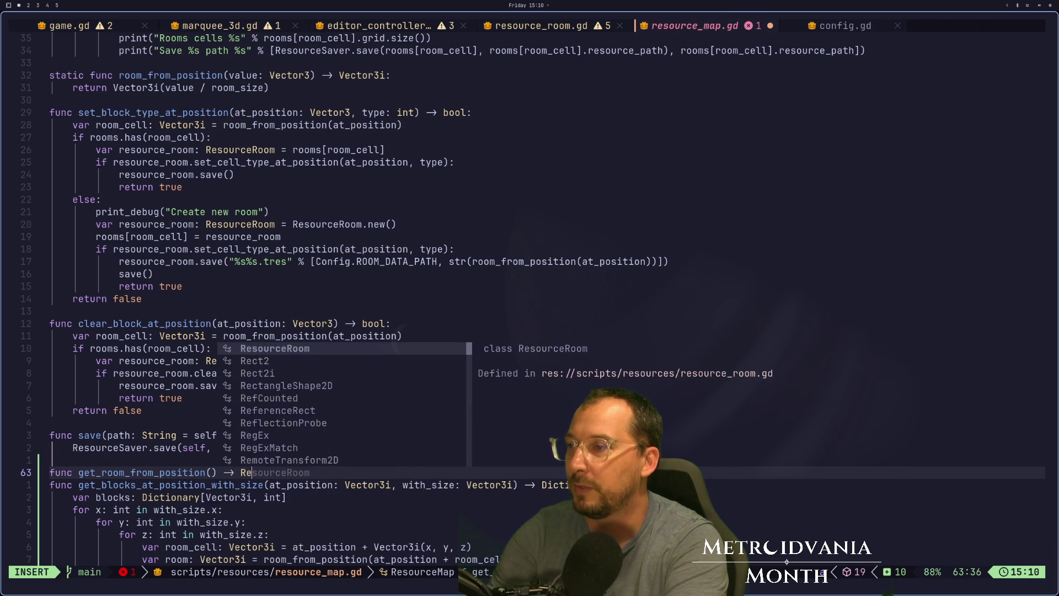
key("Return")
key("Escape")
Step: Paste the room lookup lines into the function and copy the Vector3i(value / room_size) expression
key("P")
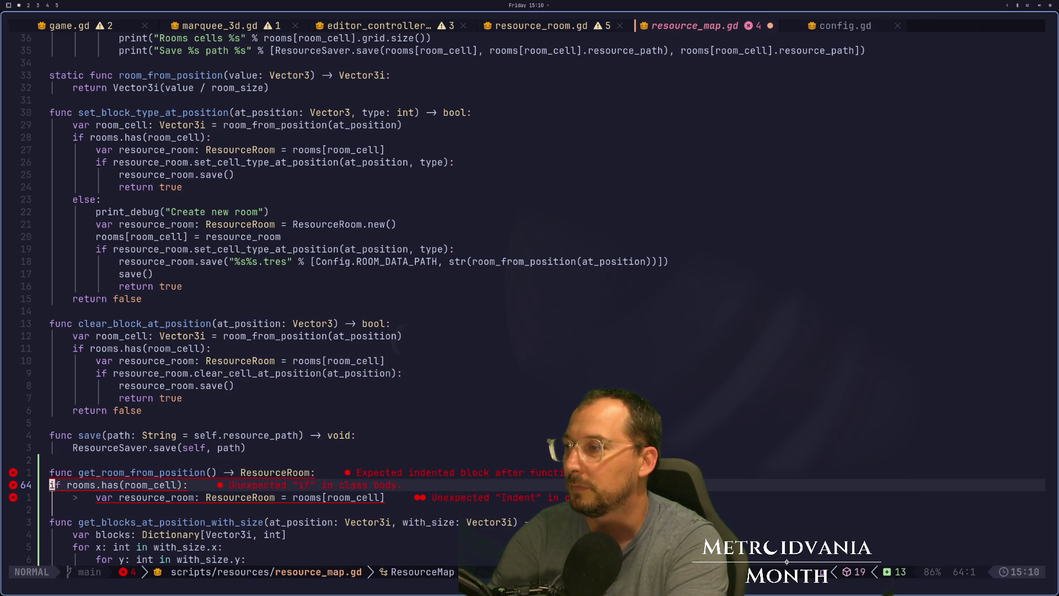
key("k")
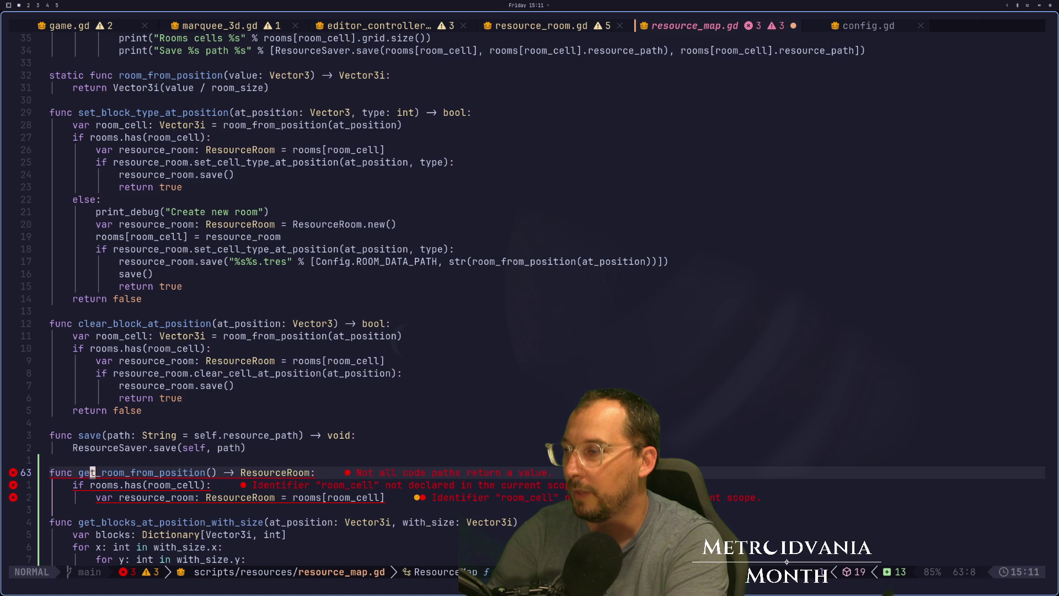
key("3")
key("1")
key("k")
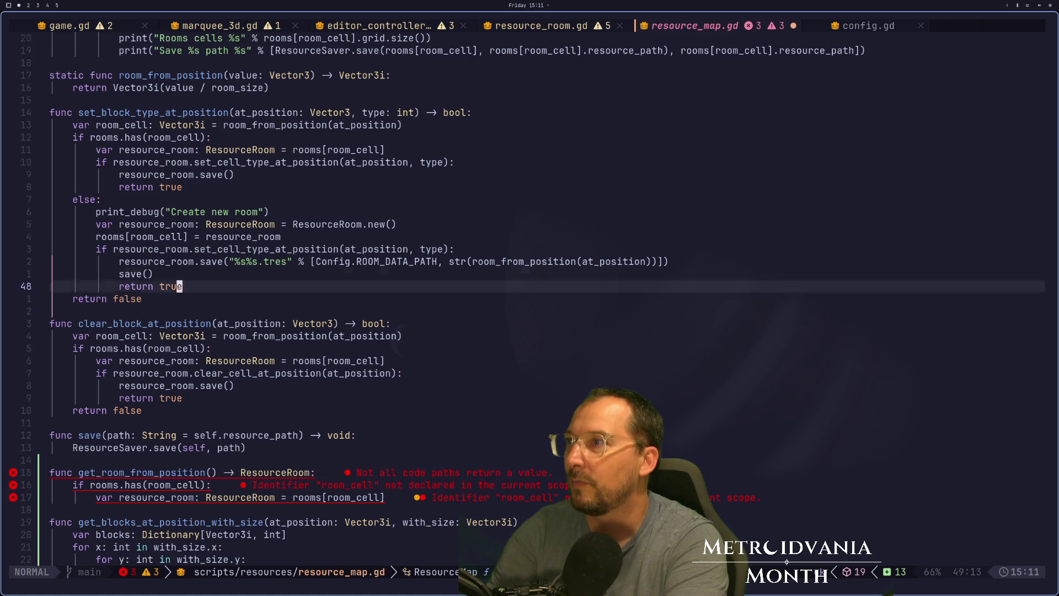
key("y")
key("y")
key("3")
key("1")
key("j")
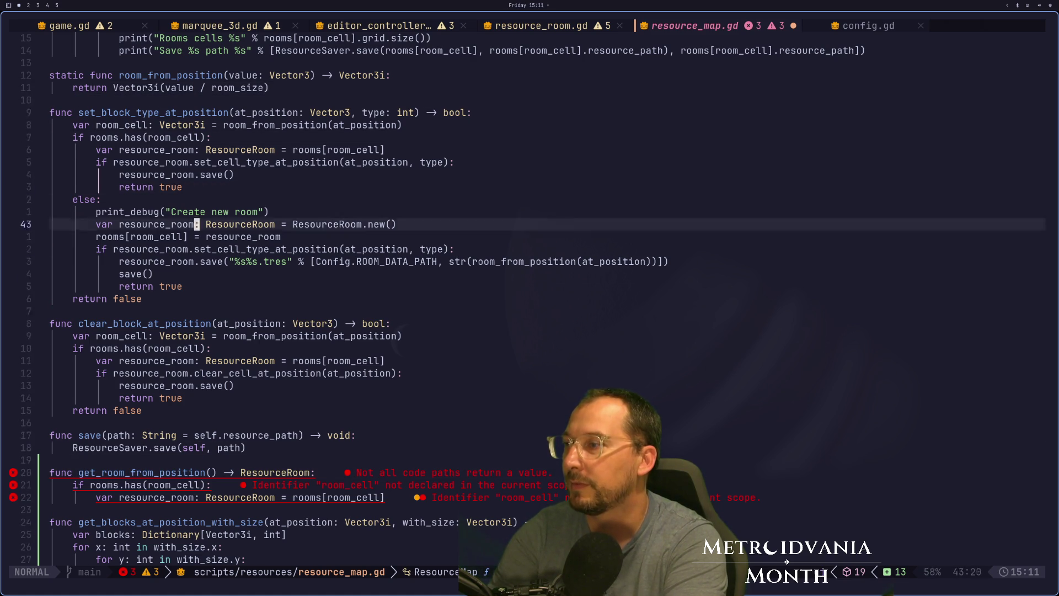
key("p")
key("d")
key("w")
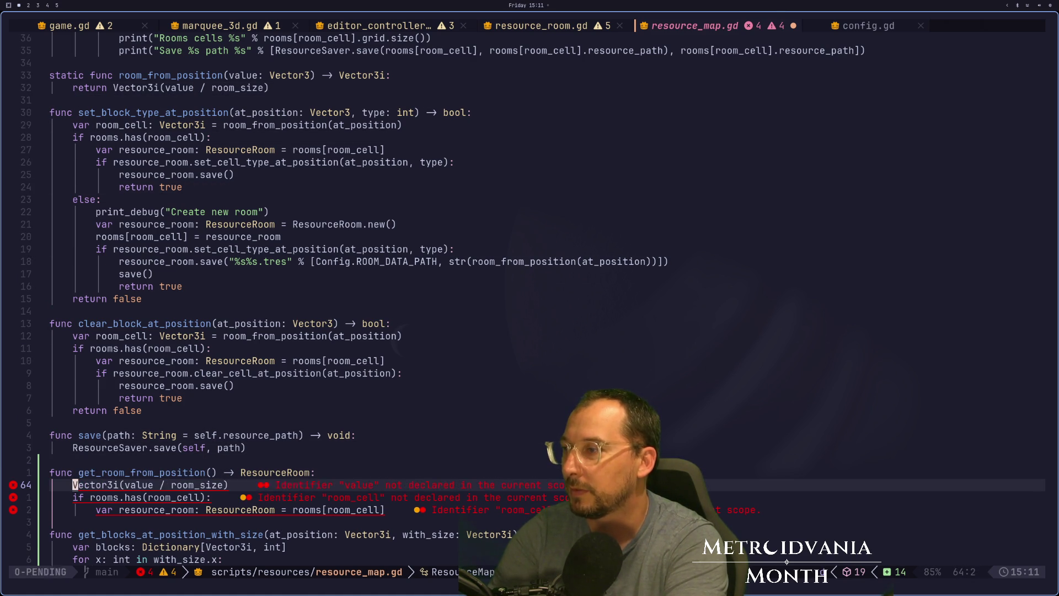
key("v")
key("$")
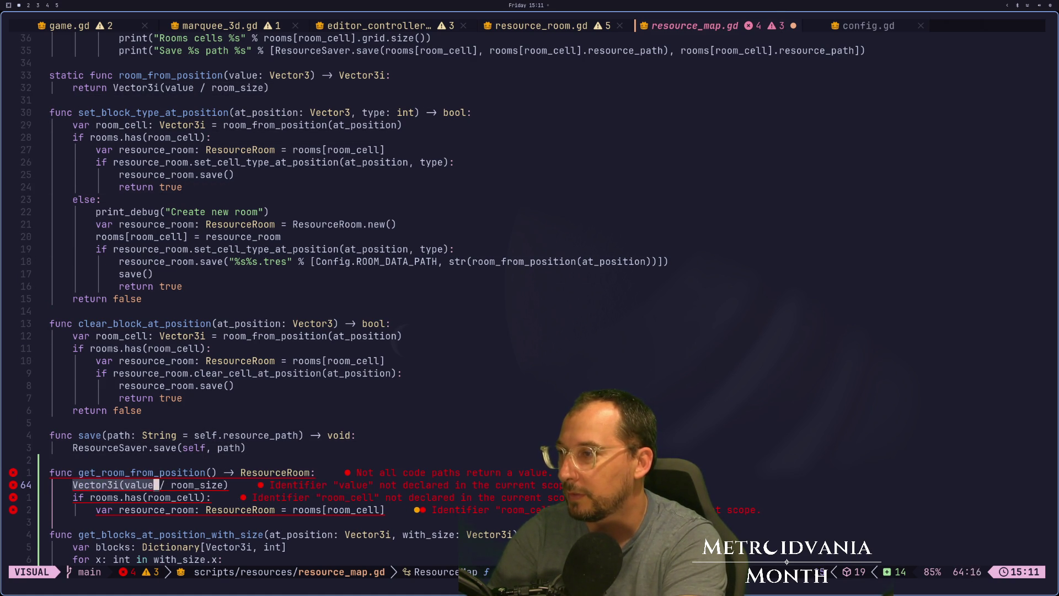
key("y")
Step: Put Vector3i(value / room_size) inside rooms.has and delete the leftover expression line
key("j")
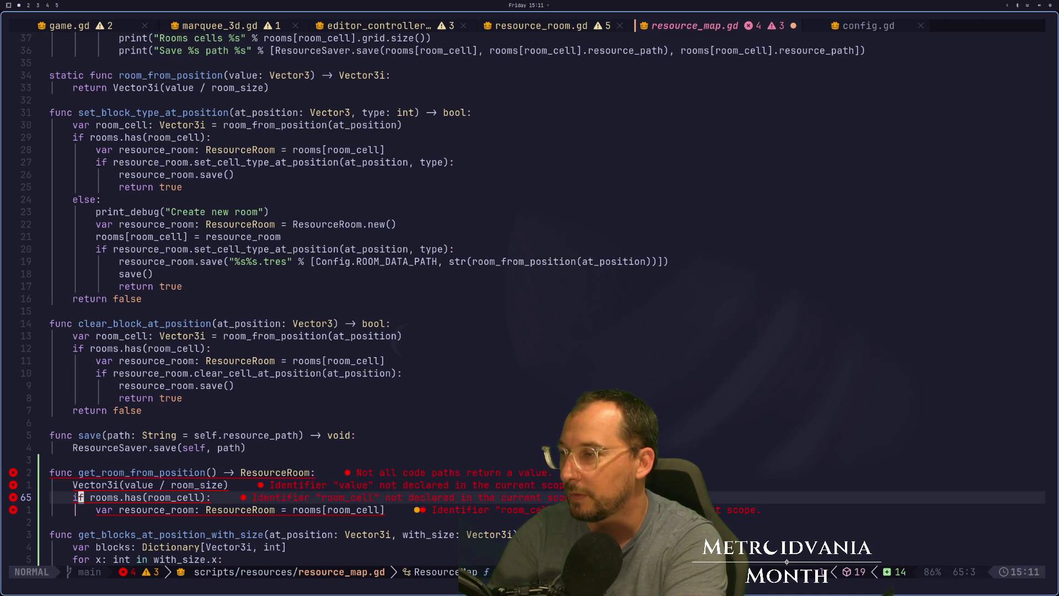
key("e")
key("a")
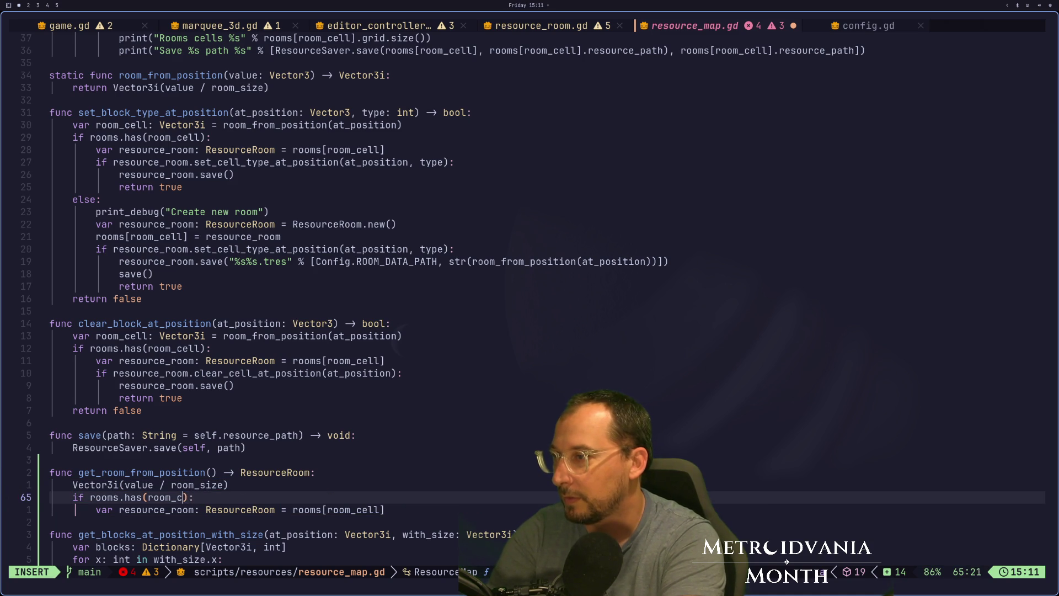
key("BackSpace")
key("ctrl+r")
key("0")
key("Escape")
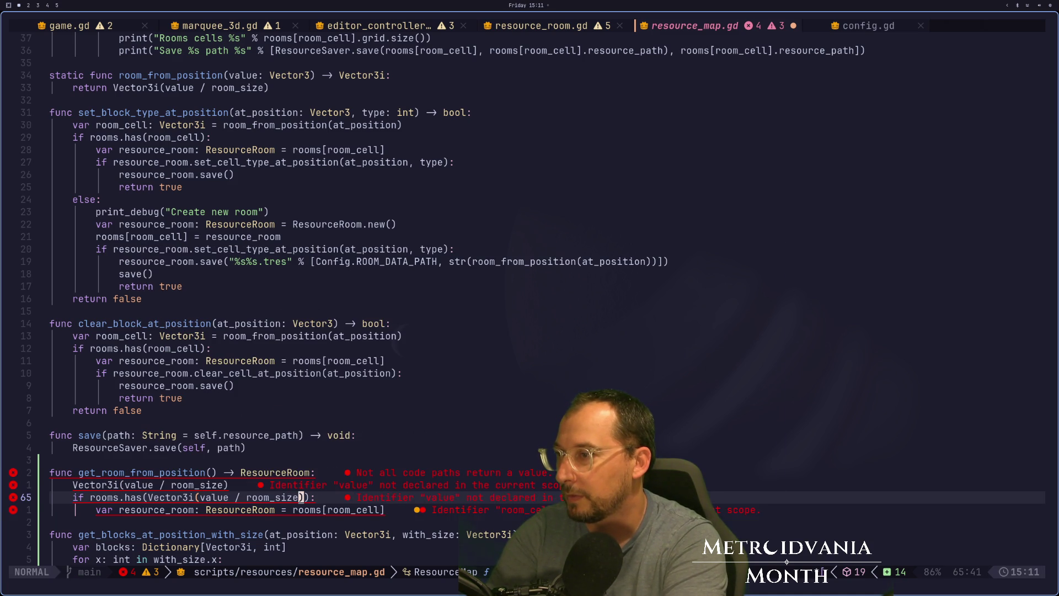
key("k")
key("d")
key("d")
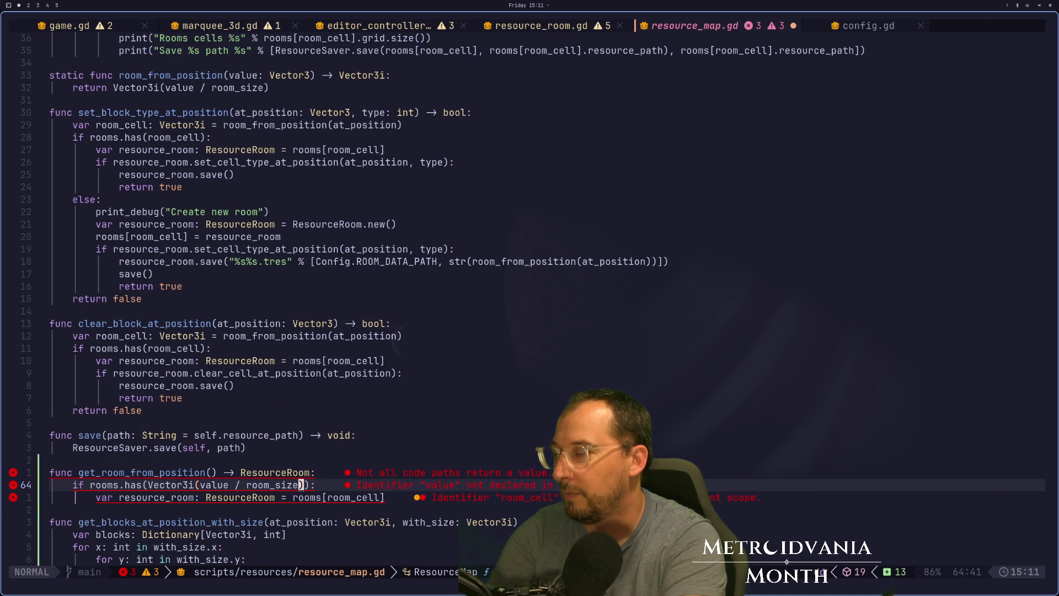
key("j")
Step: Add a 'return null' fallback, save resource_map.gd, and start typing the value parameter
type("oretrun")
key("BackSpace")
type("urn null")
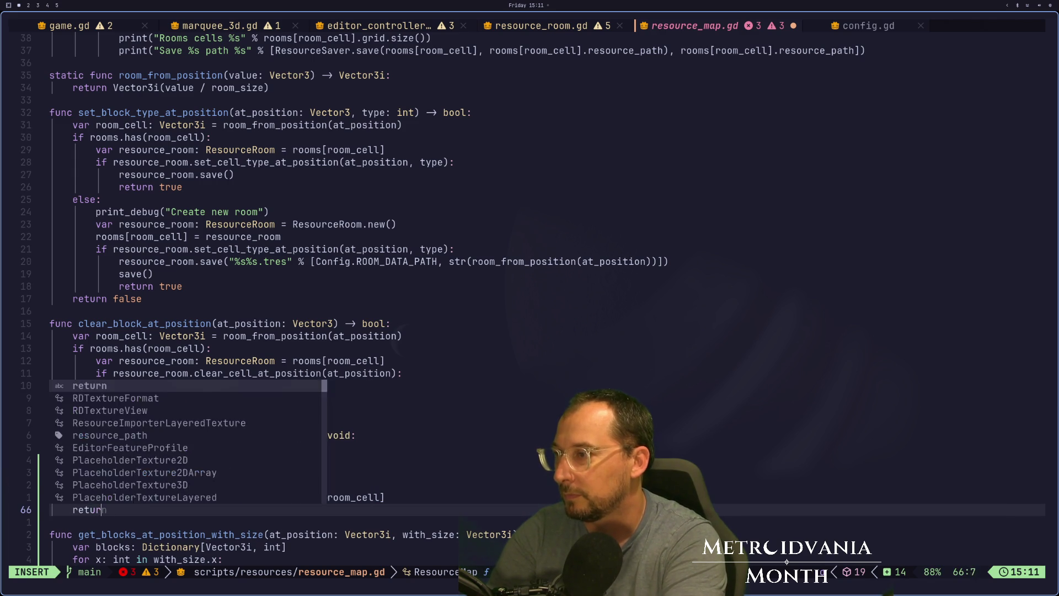
key("Escape")
type(":w")
key("Return")
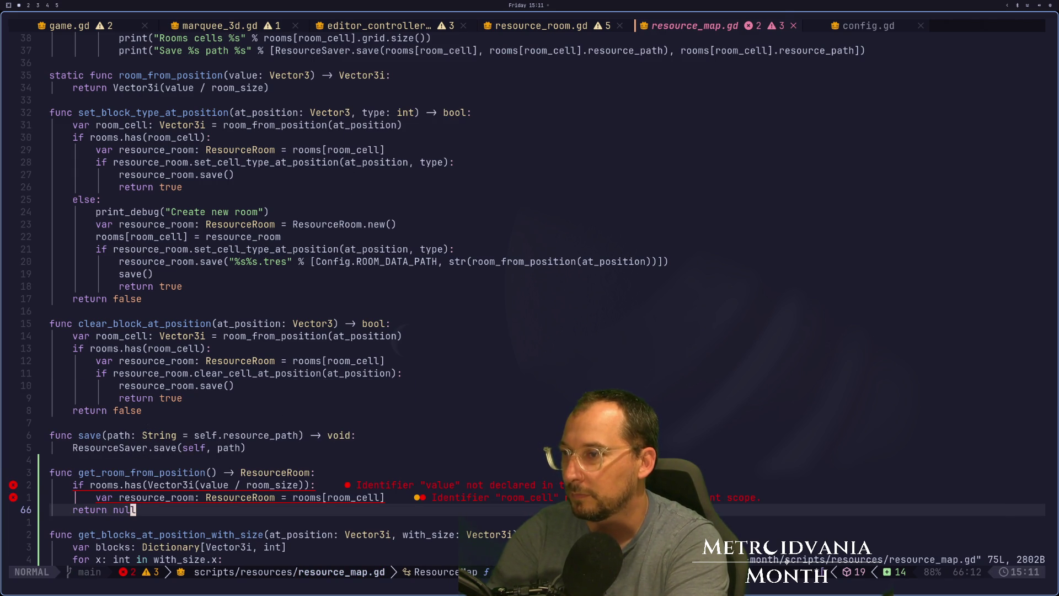
key("k")
key("k")
key("l")
key("l")
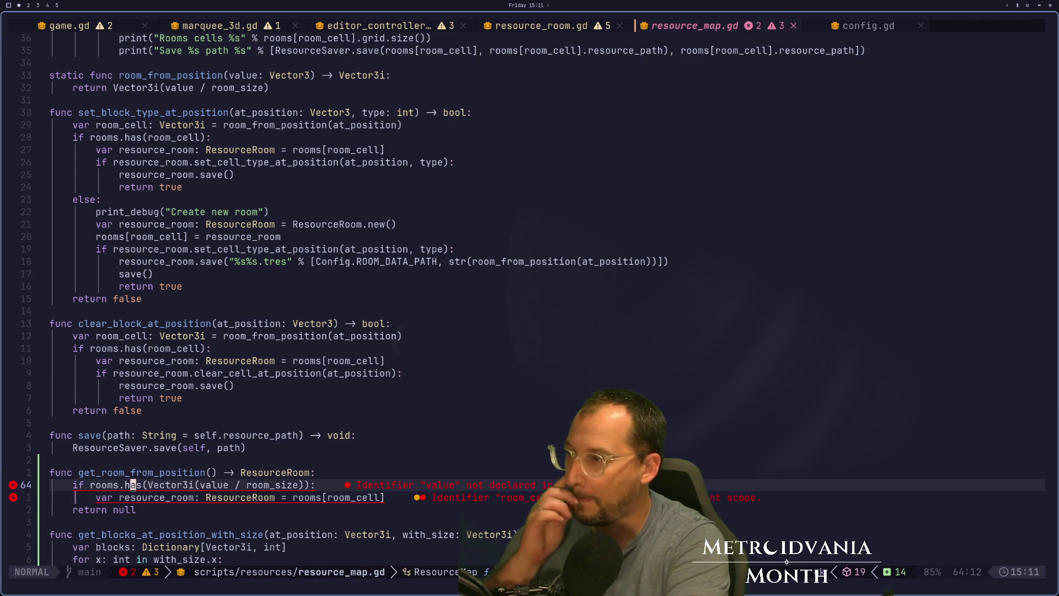
type("ka")
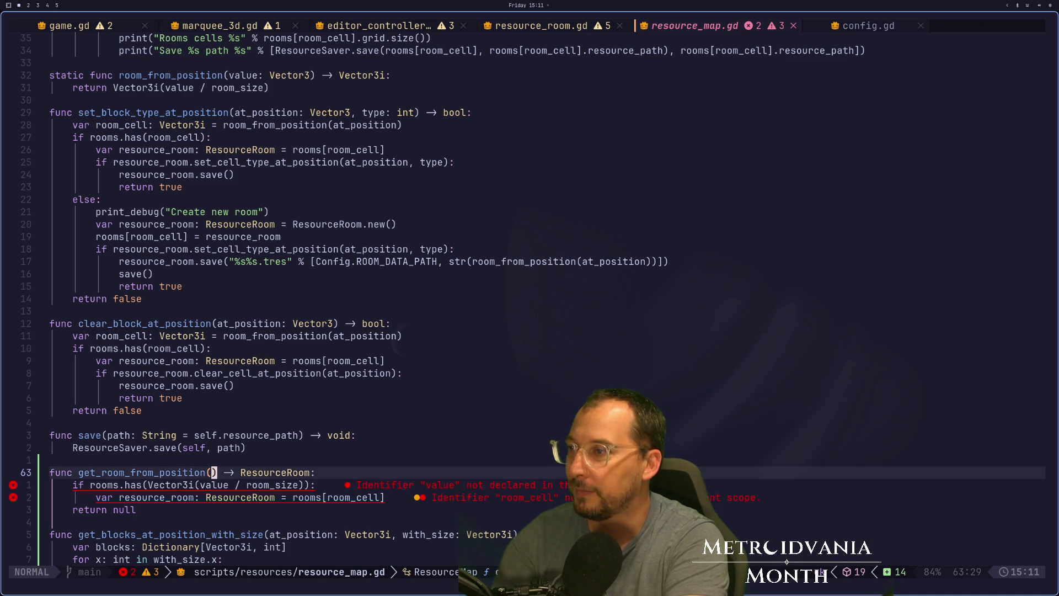
type("valuye")
key("BackSpace")
key("BackSpace")
Step: Type the value parameter as Vector3i, then change it to Vector3 and save
type("e: p")
key("BackSpace")
type("Vector3i")
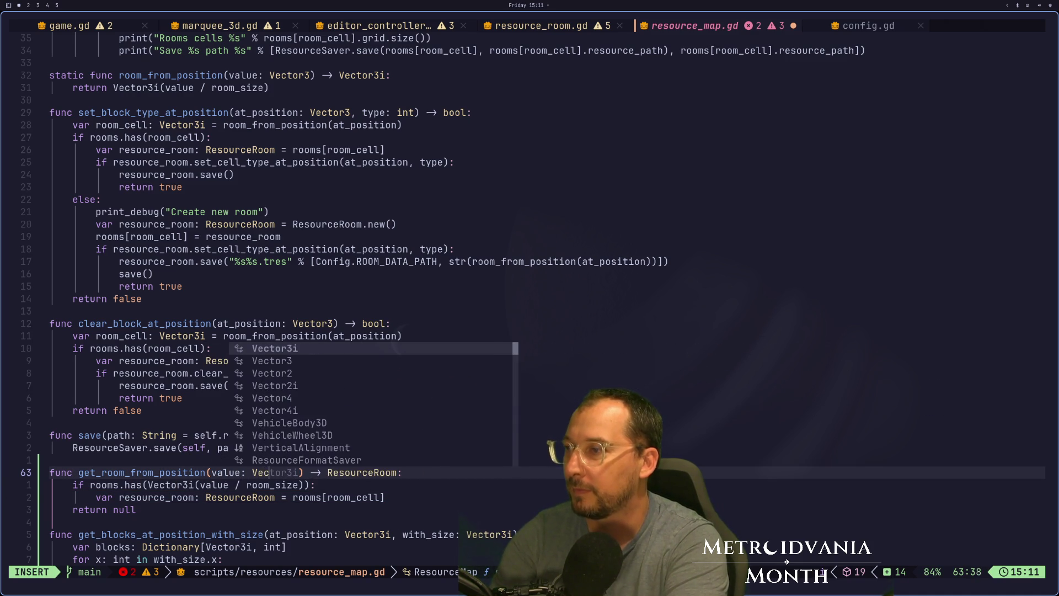
key("Escape")
type(":w")
key("Return")
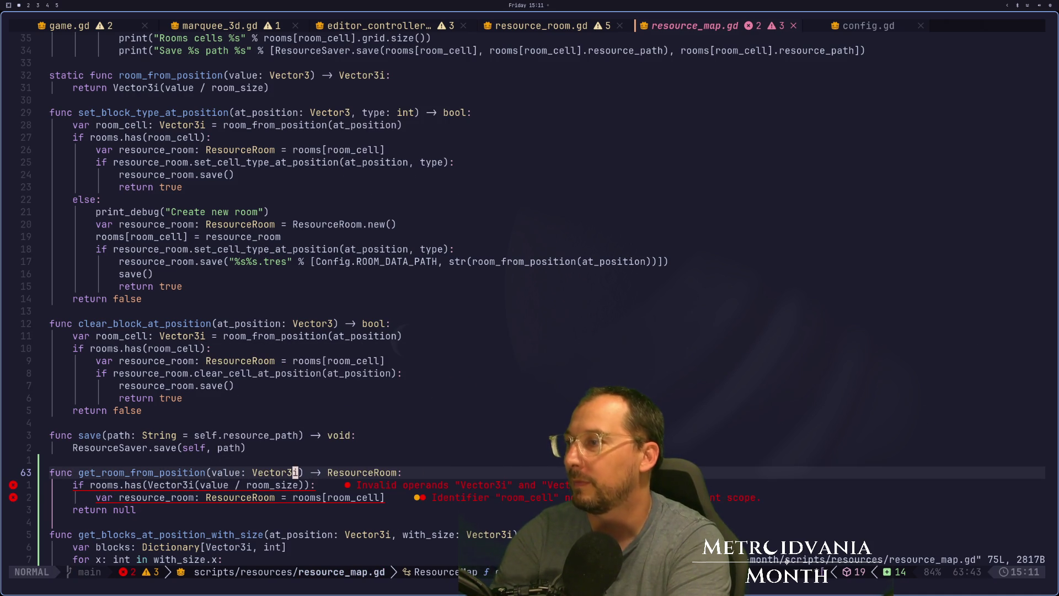
key("j")
key("b")
key("b")
key("b")
key("b")
key("w")
key("w")
key("w")
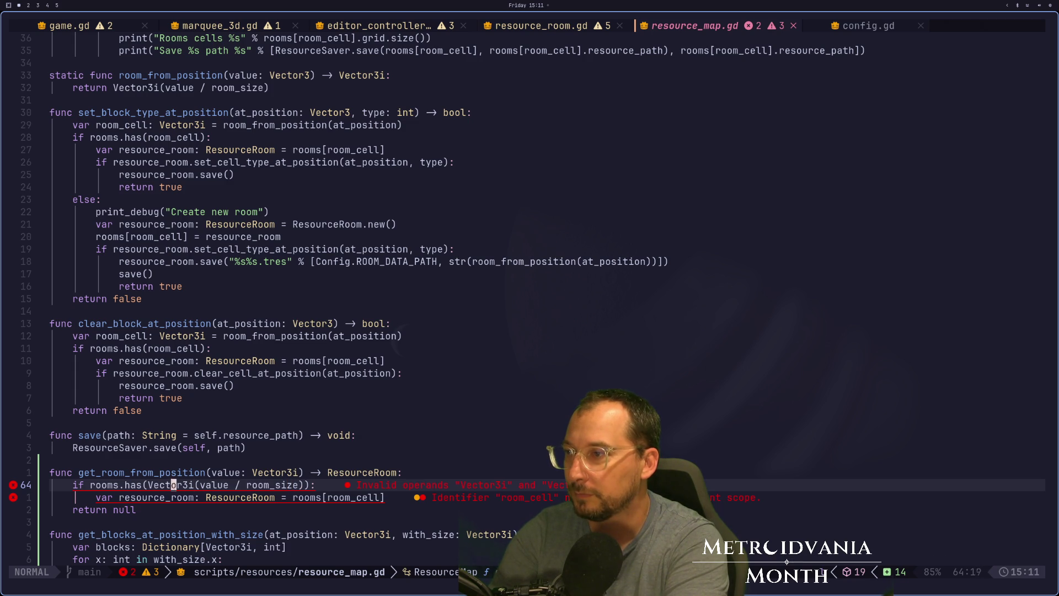
type("kX:w")
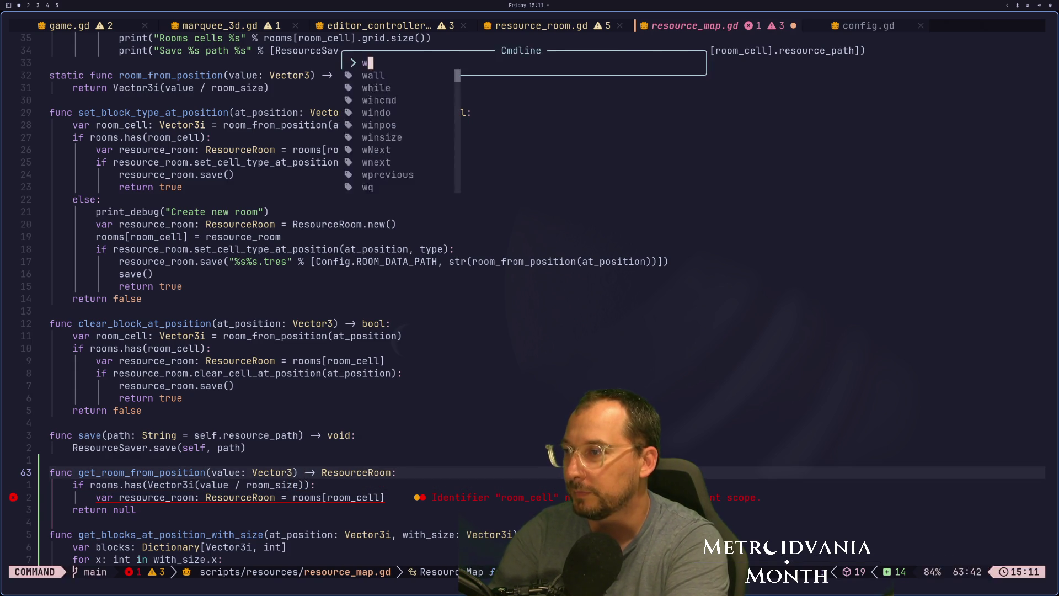
key("Return")
key("j")
key("ctrl+e")
key("ctrl+e")
key("ctrl+e")
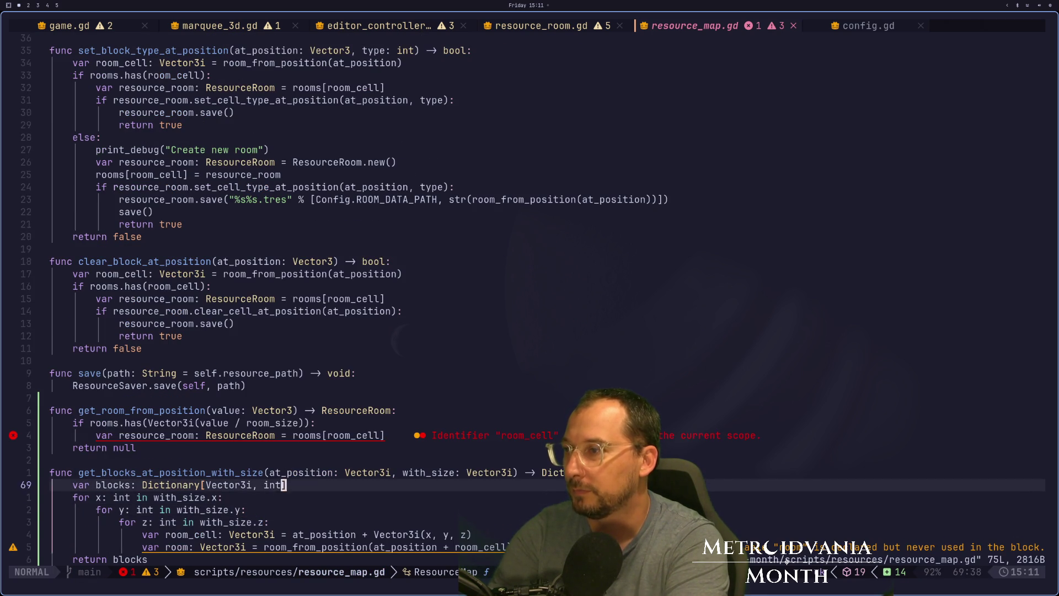
Step: Yank the Vector3i(value / room_size) expression and open a new line above the if
key("j")
key("j")
key("k")
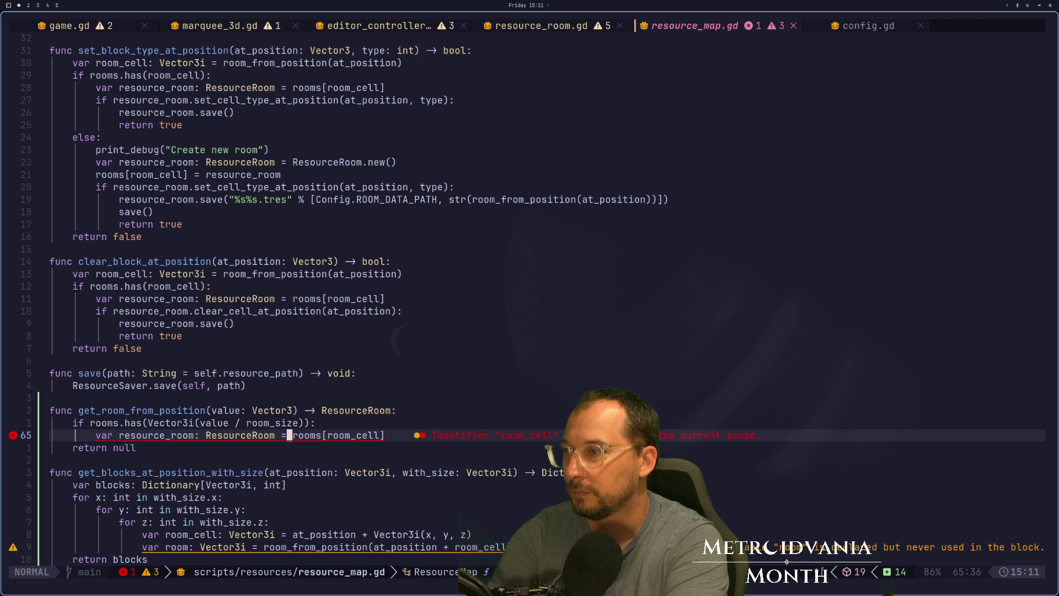
key("F")
key("s")
key("h")
key("h")
key("h")
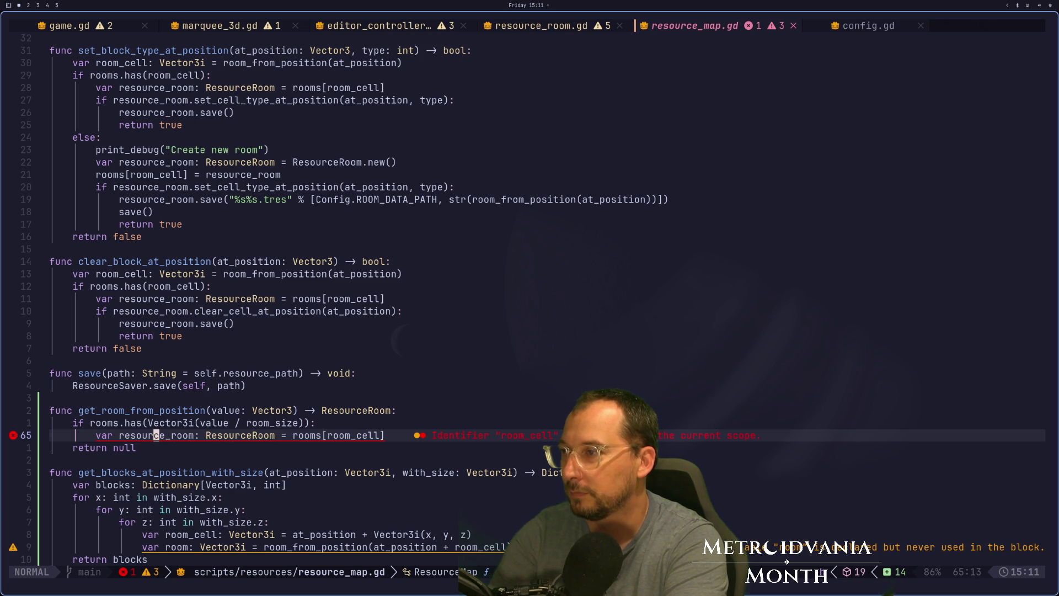
key("k")
key("v")
key("e")
key("e")
key("e")
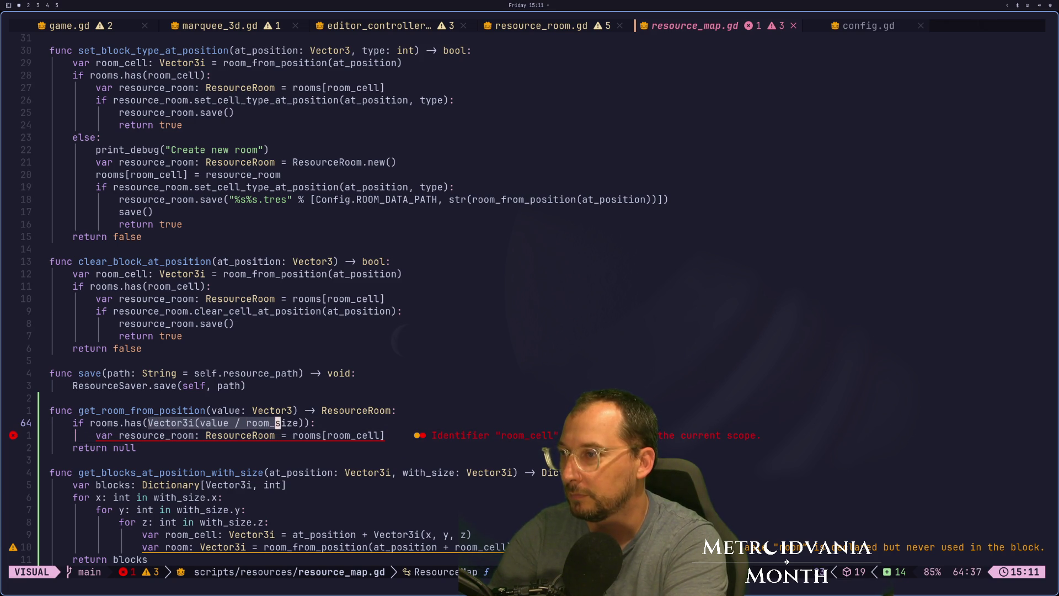
key("y")
key("shift+o")
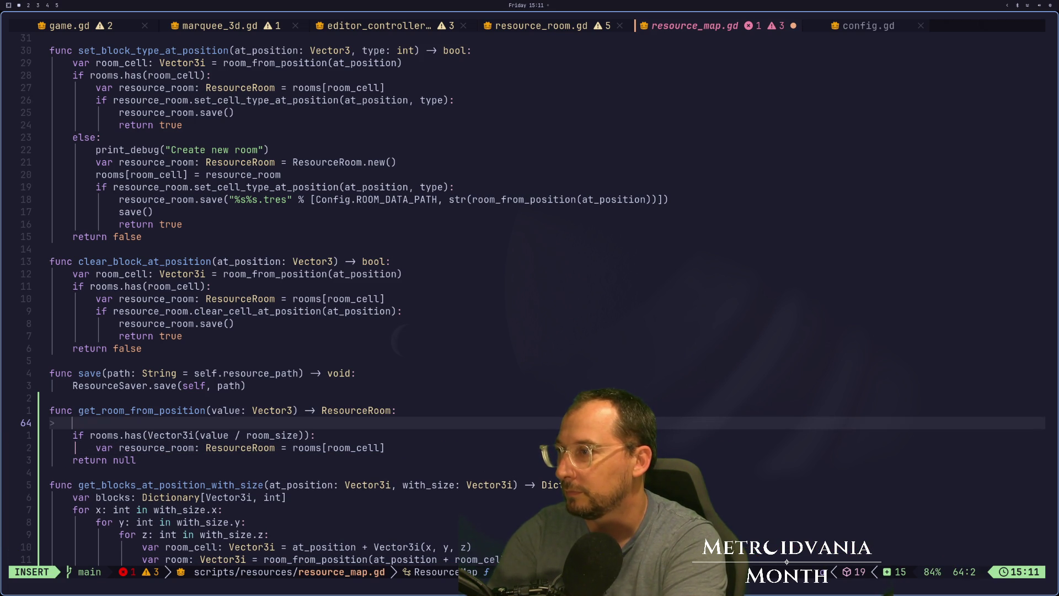
Step: Write 'var room_cell: Vector3i = Vector3i(value / room_size)' and save resource_map.gd
type("v")
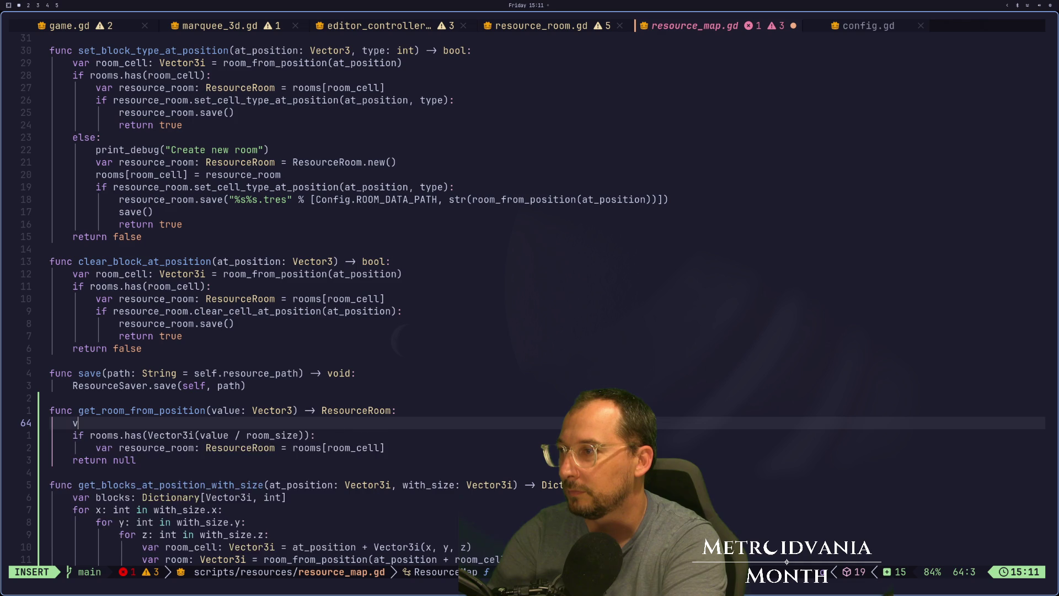
type("ar")
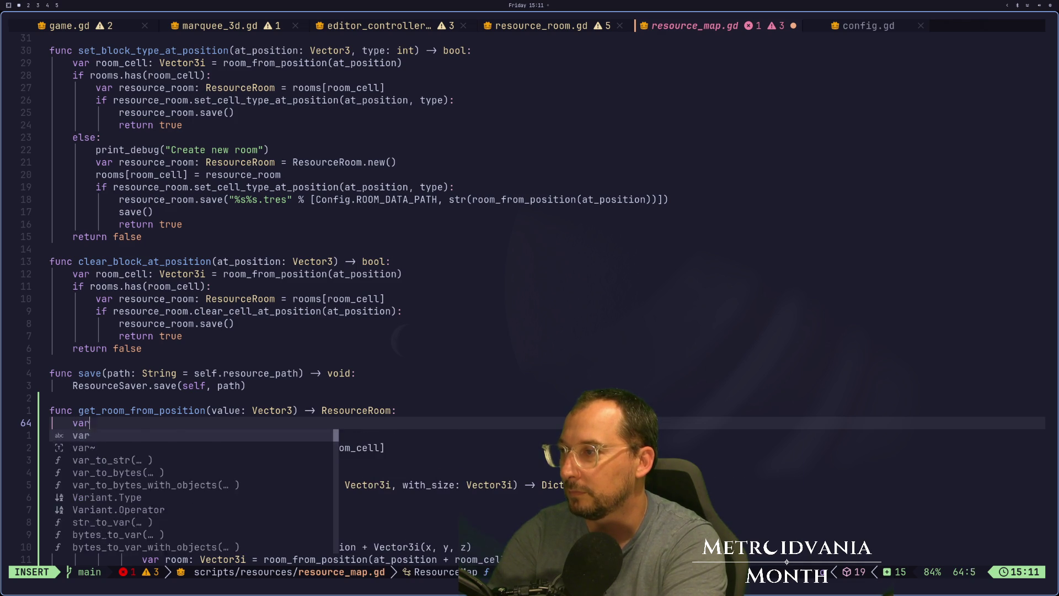
type(" room_ce")
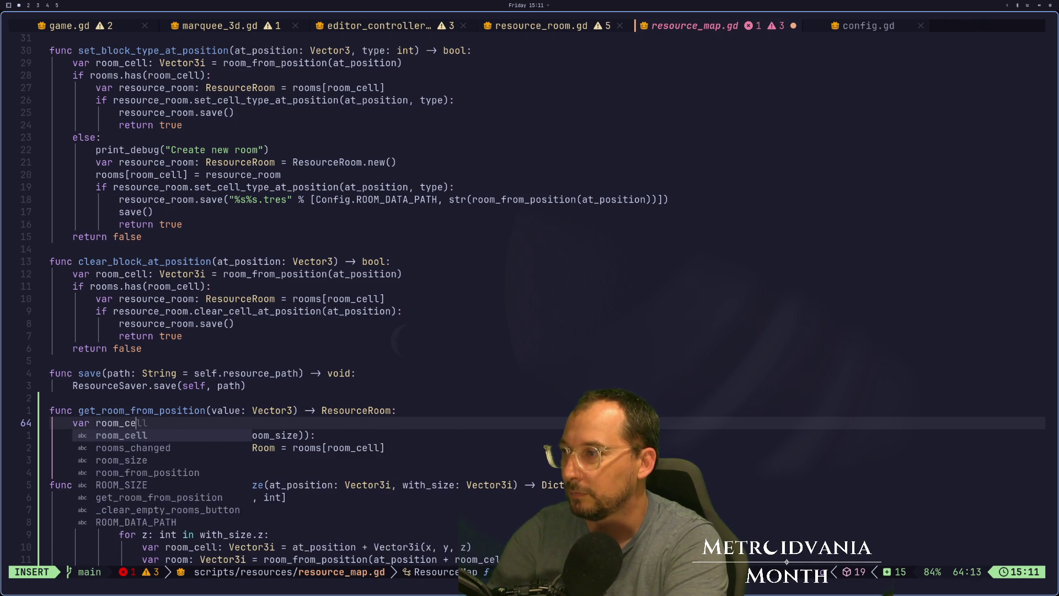
type("ll: V")
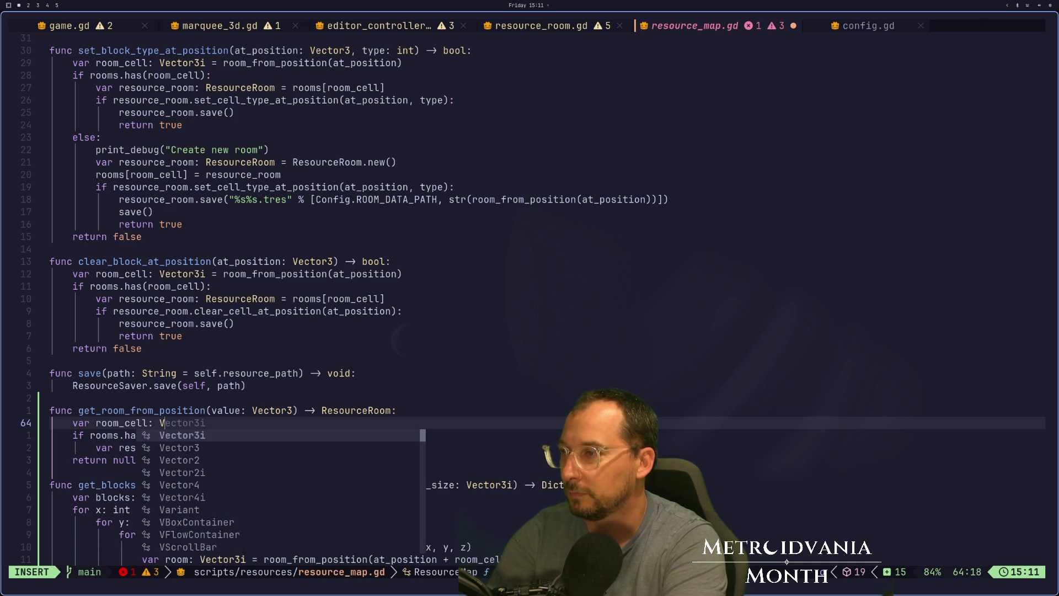
type("ector3i = Vector3i(value / room_size)")
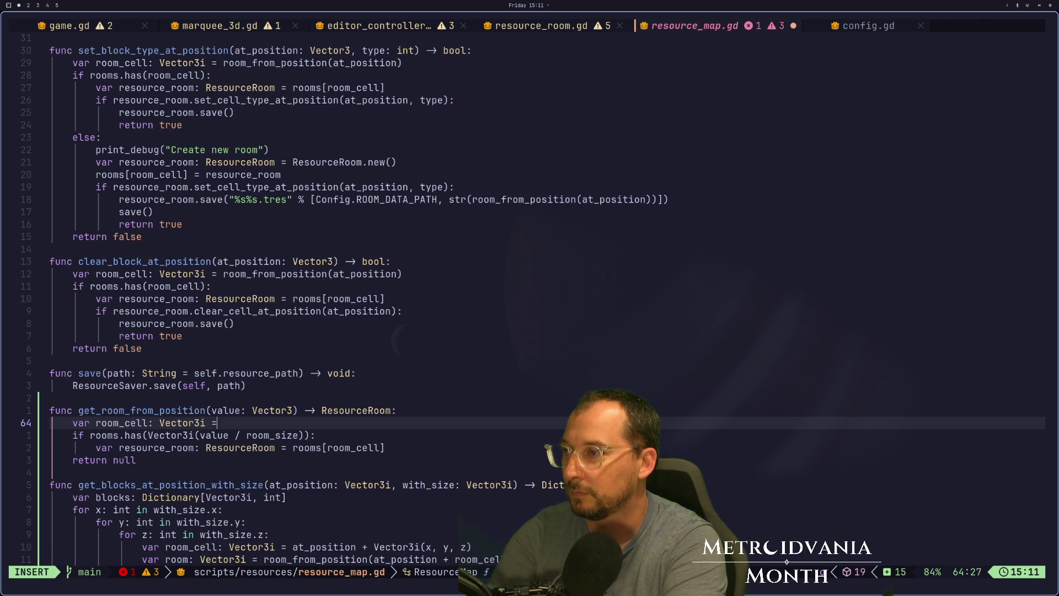
key("Escape")
type(":w")
key("Return")
Step: Replace the inline expression in rooms.has with room_cell
key("h")
key("h")
key("h")
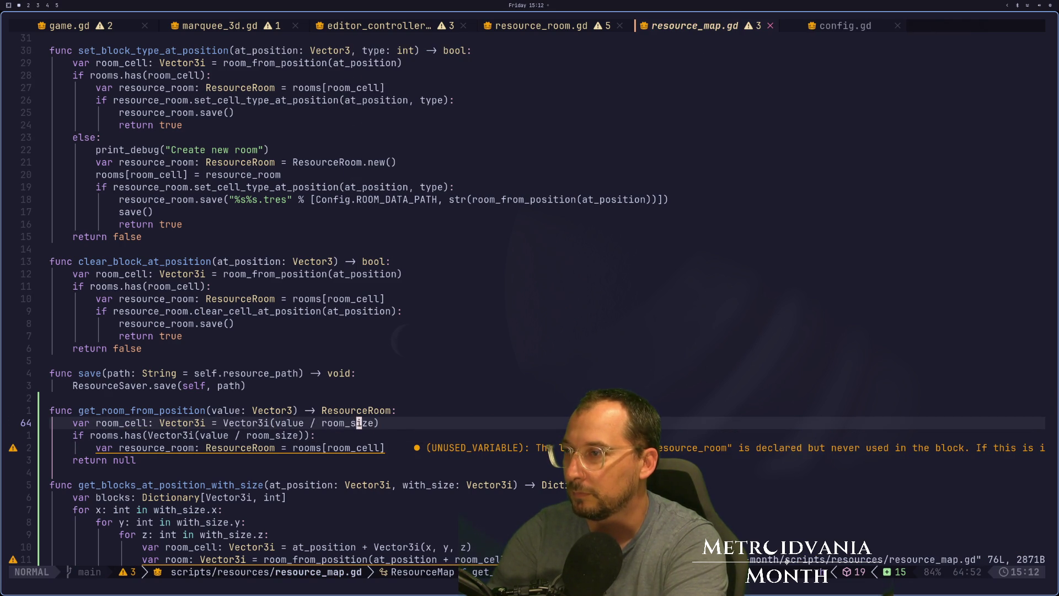
key("h")
key("h")
key("l")
key("l")
key("l")
key("j")
key("j")
key("h")
key("h")
key("b")
key("b")
key("k")
key("l")
key("l")
key("d")
key("w")
type("dt)di(room_cell")
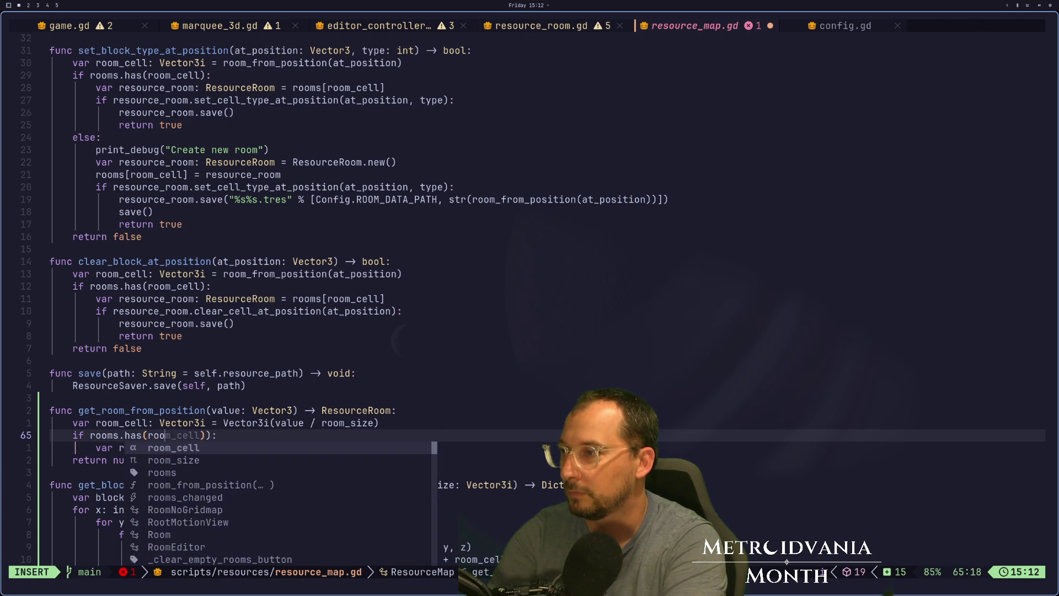
key("Escape")
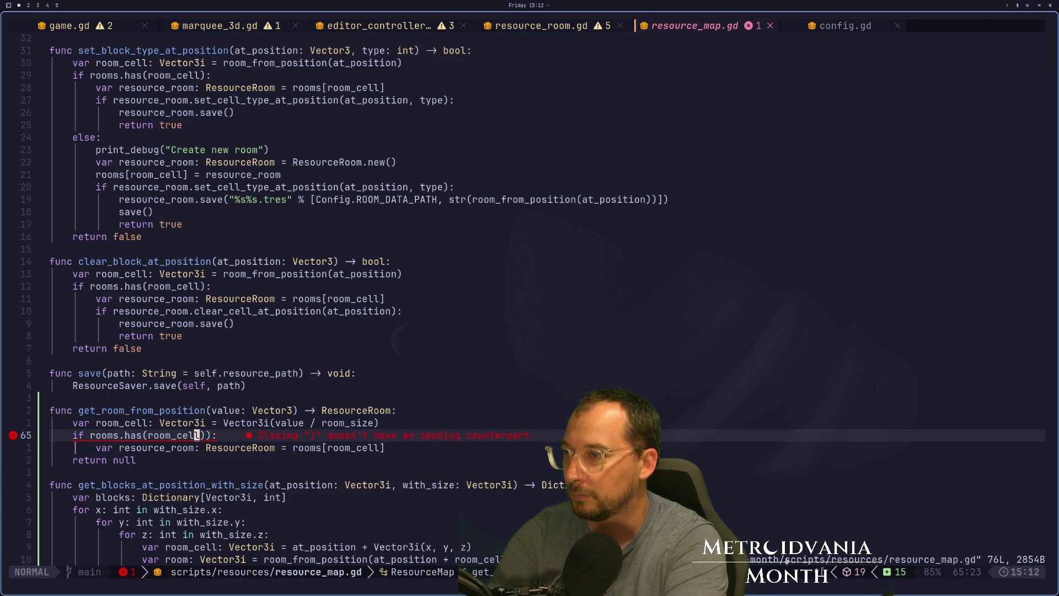
Step: Delete the stray parenthesis after room_cell and glance at config.gd
key("l")
key("x")
key("i")
key("Escape")
key("shift+l")
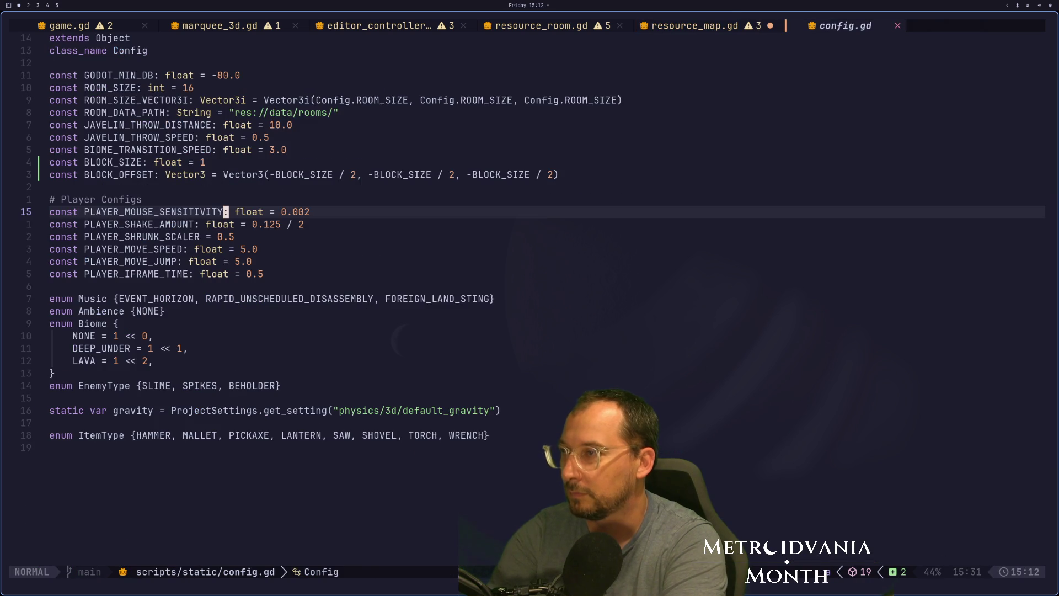
key("shift+h")
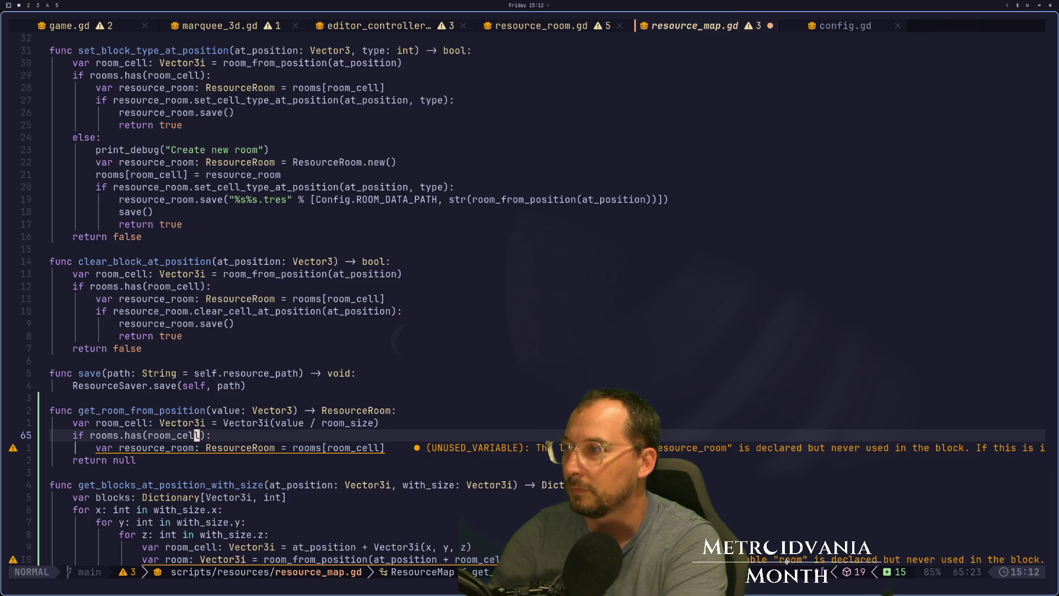
key("shift+l")
key("shift+h")
Step: Replace the resource_room declaration on line 66 with 'return rooms[room_cell]'
key("j")
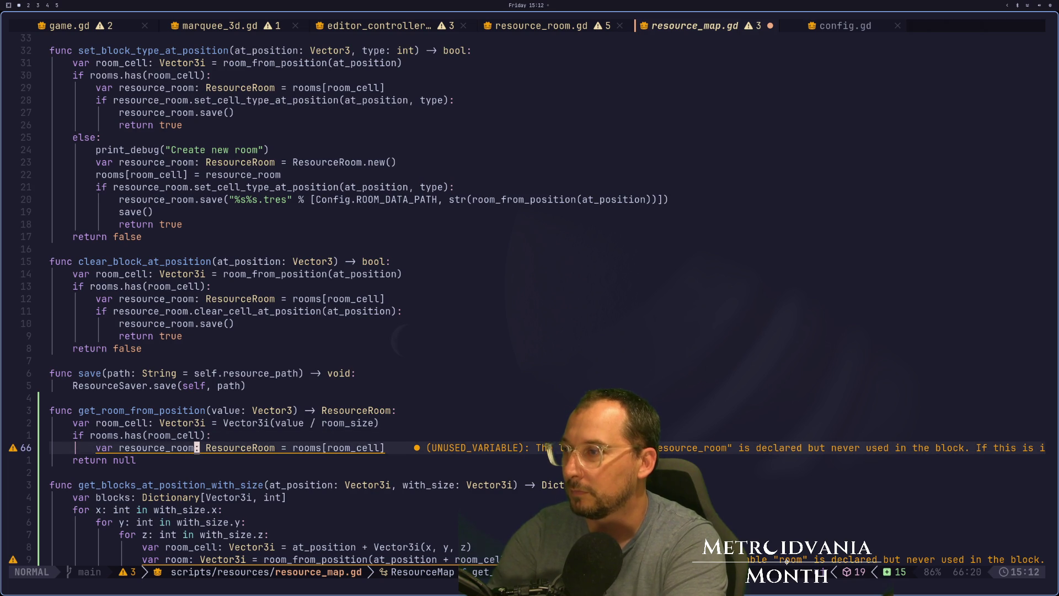
key("w")
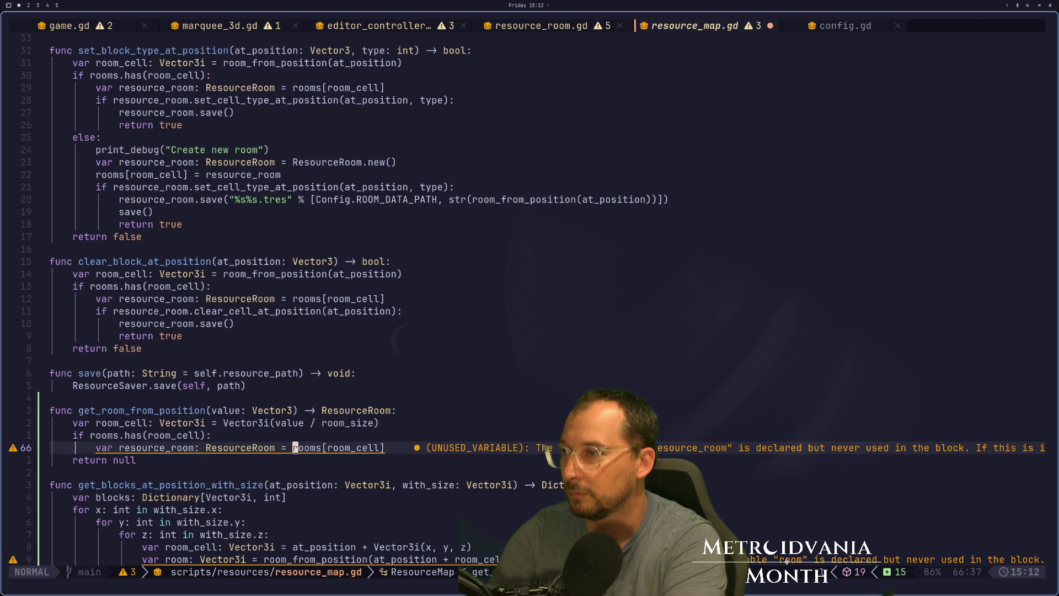
key("s")
key("BackSpace")
key("BackSpace")
key("BackSpace")
type("return")
key("Escape")
key("Escape")
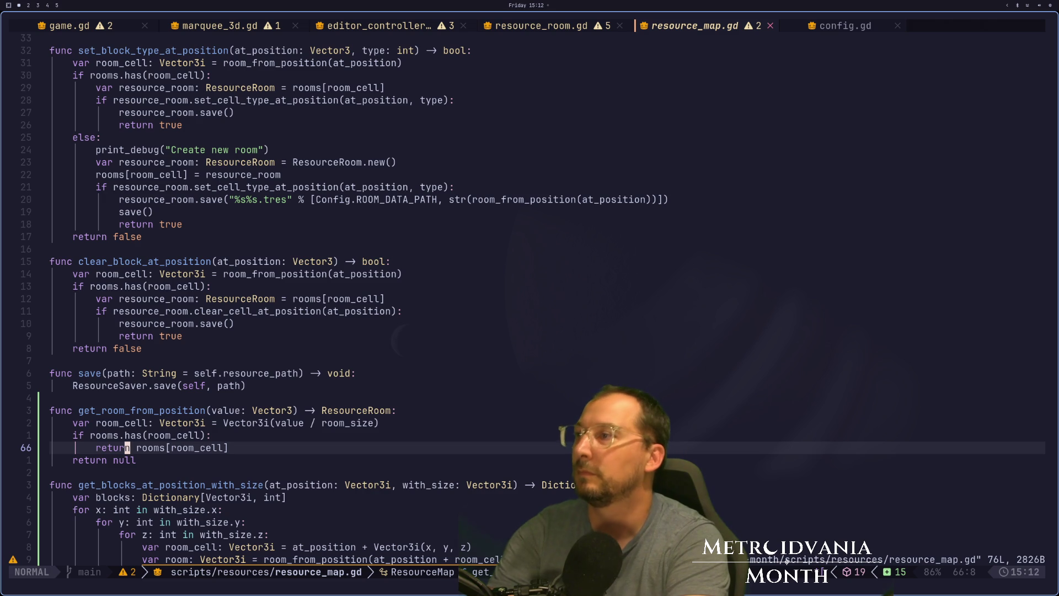
Step: Add 'var room: ResourceRoom = get_room_from_position(room_cell)' below the room_cell line
key("k")
key("k")
key("k")
key("k")
key("k")
key("k")
key("j")
key("j")
key("j")
key("k")
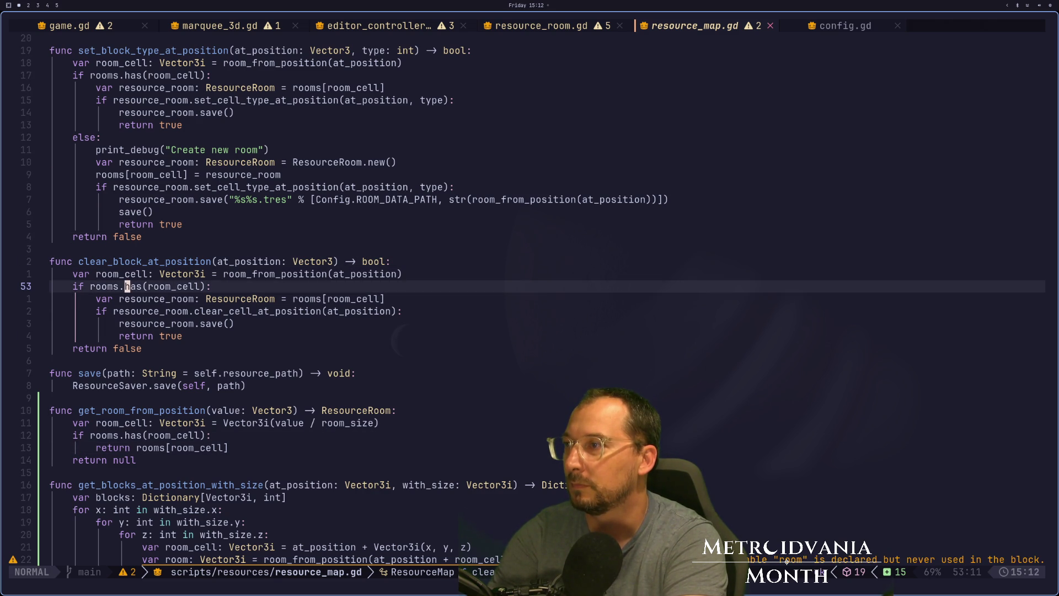
key("k")
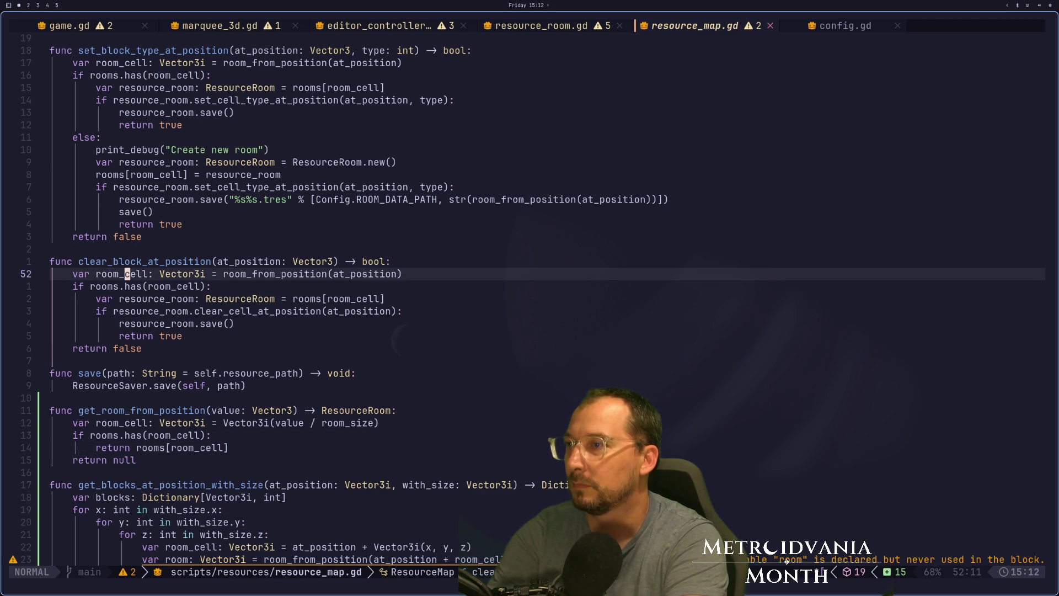
key("minus")
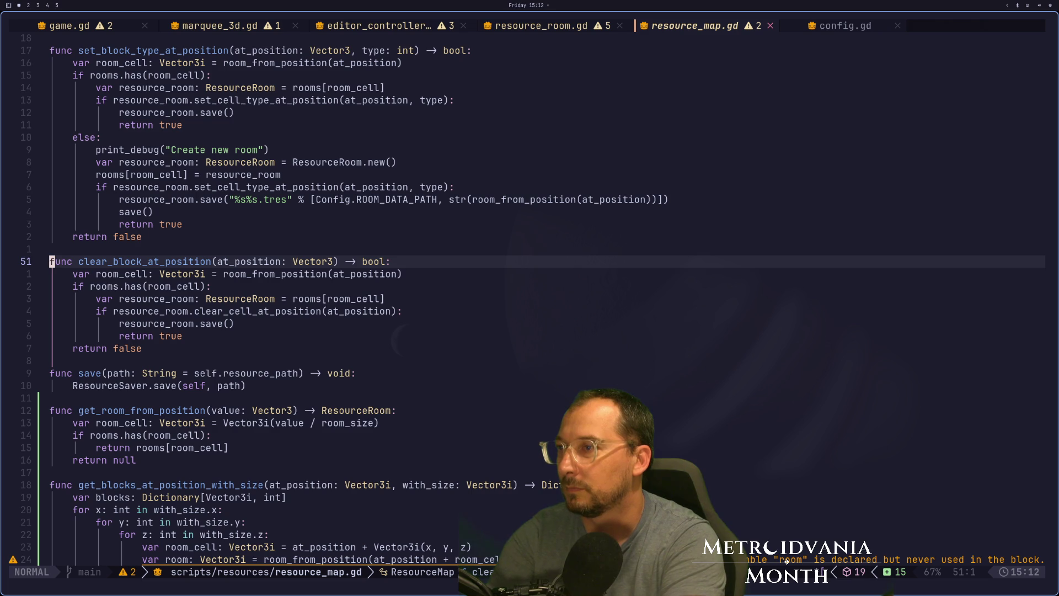
key("Return")
key("o")
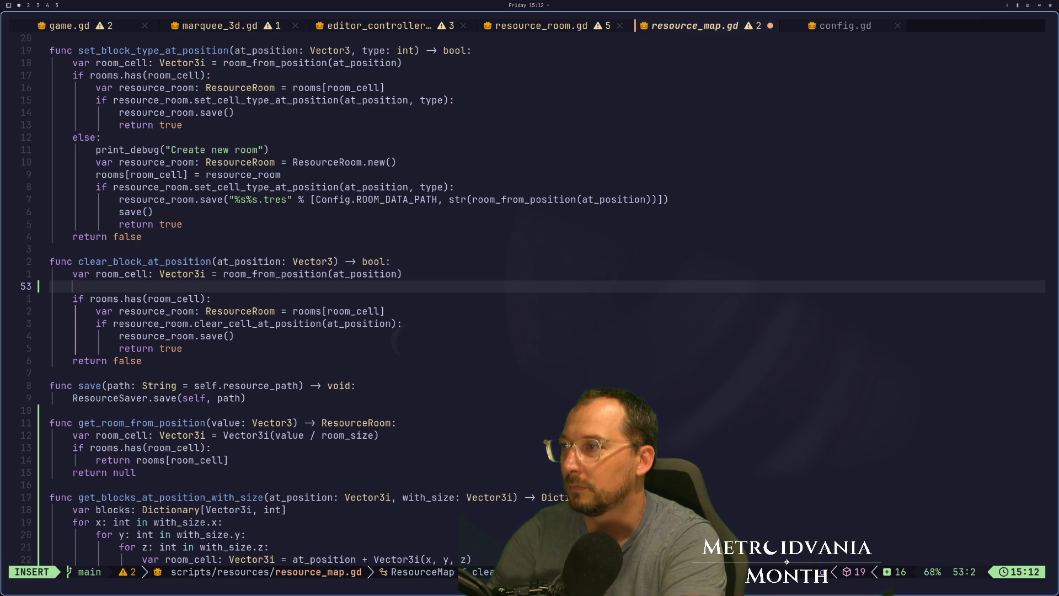
type("v")
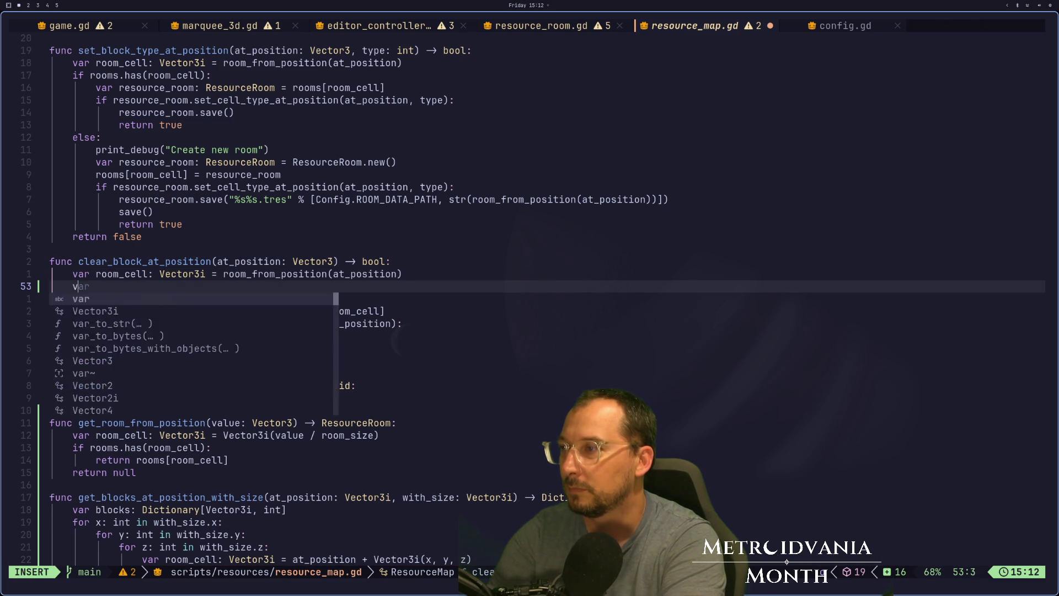
type("ar room: Re")
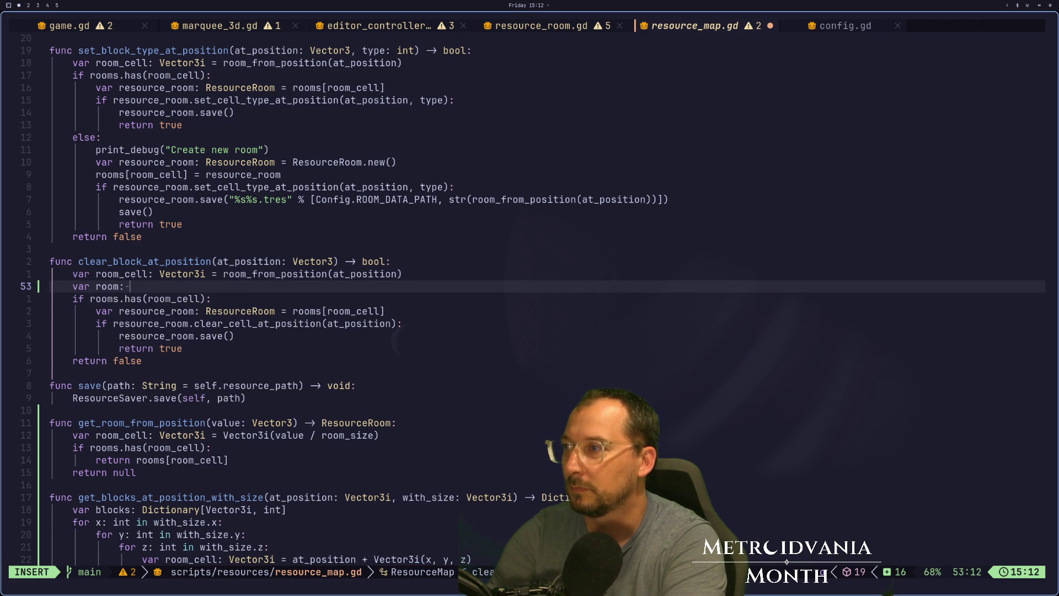
key("Return")
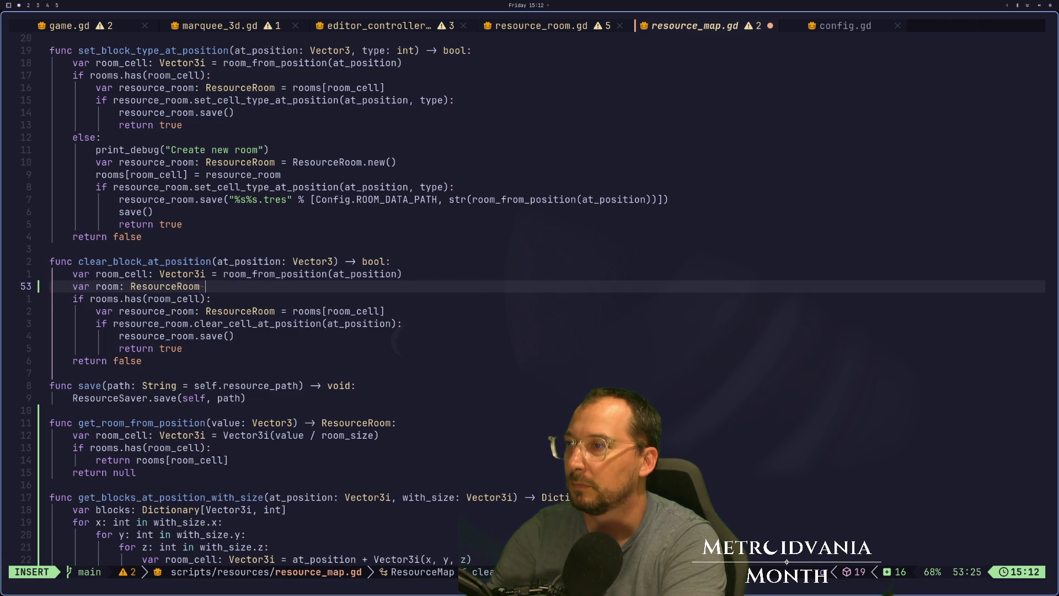
type("= get")
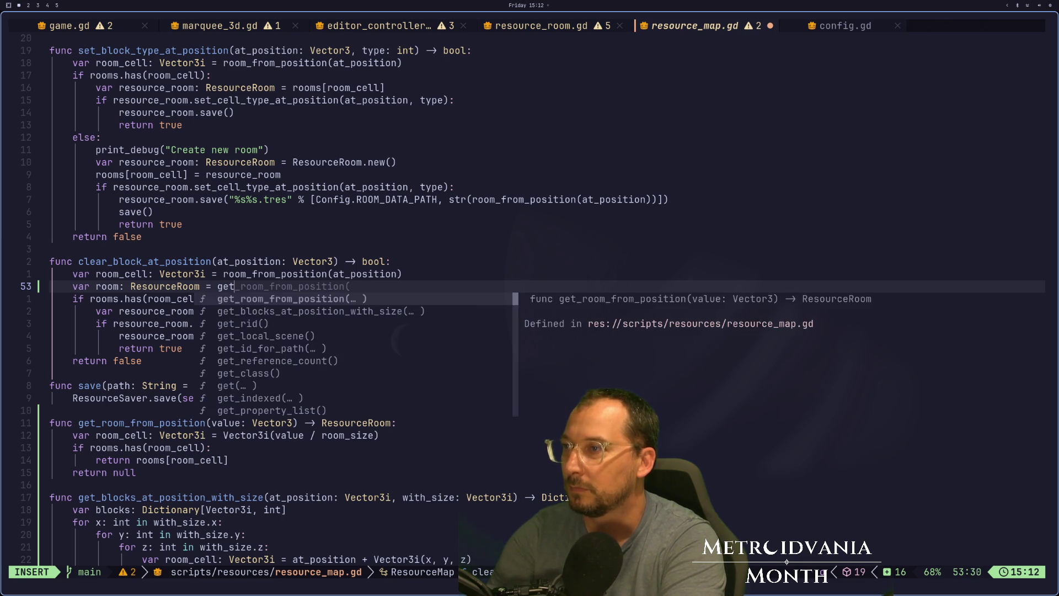
key("Return")
type("room_from_position(room")
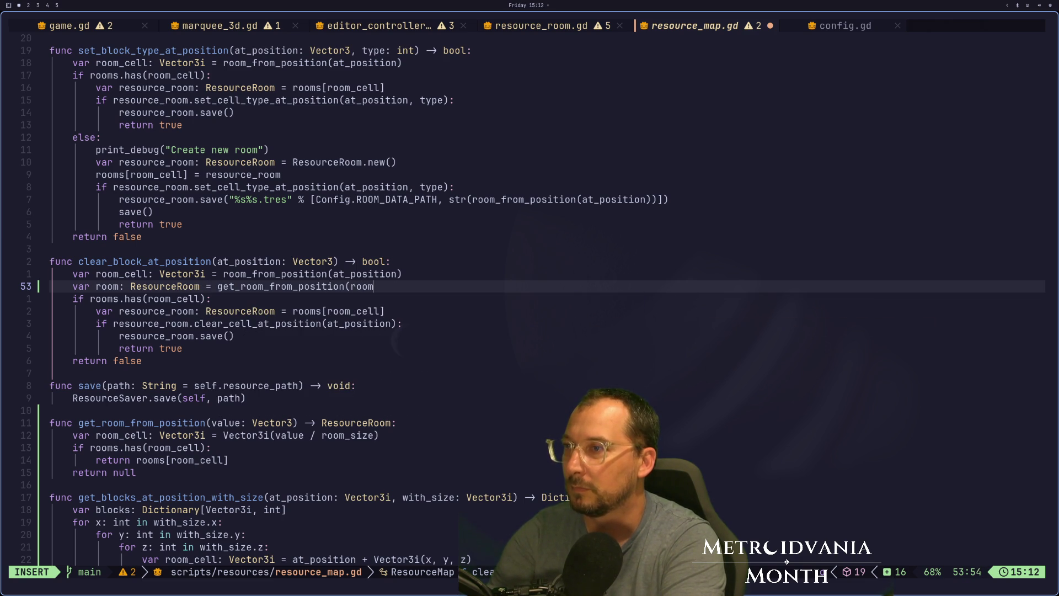
type("_cell)")
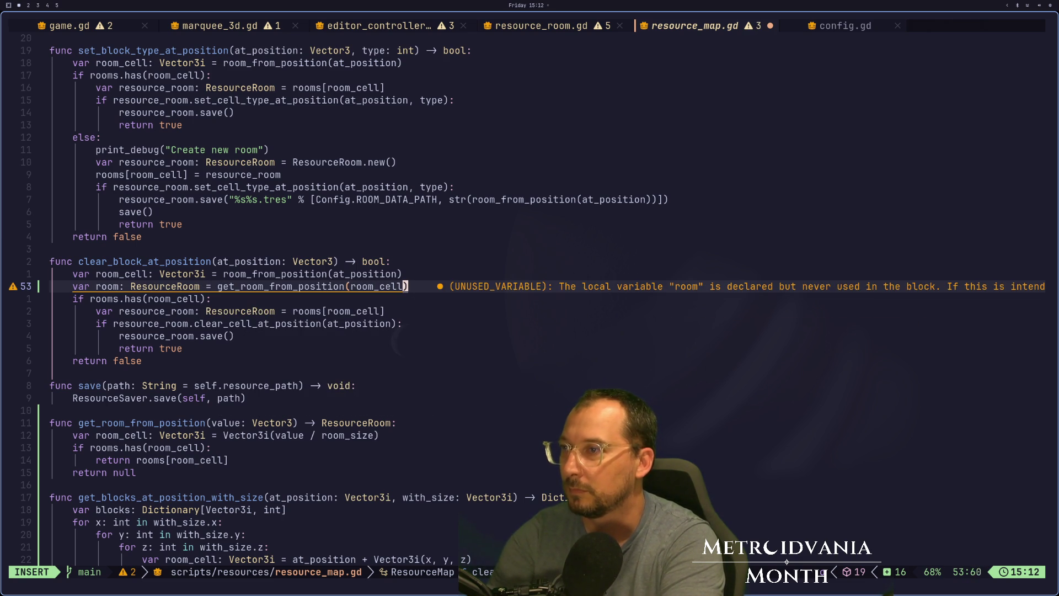
key("Escape")
Step: Replace the rooms.has(room_cell) condition with 'if room:' and save the file
key("j")
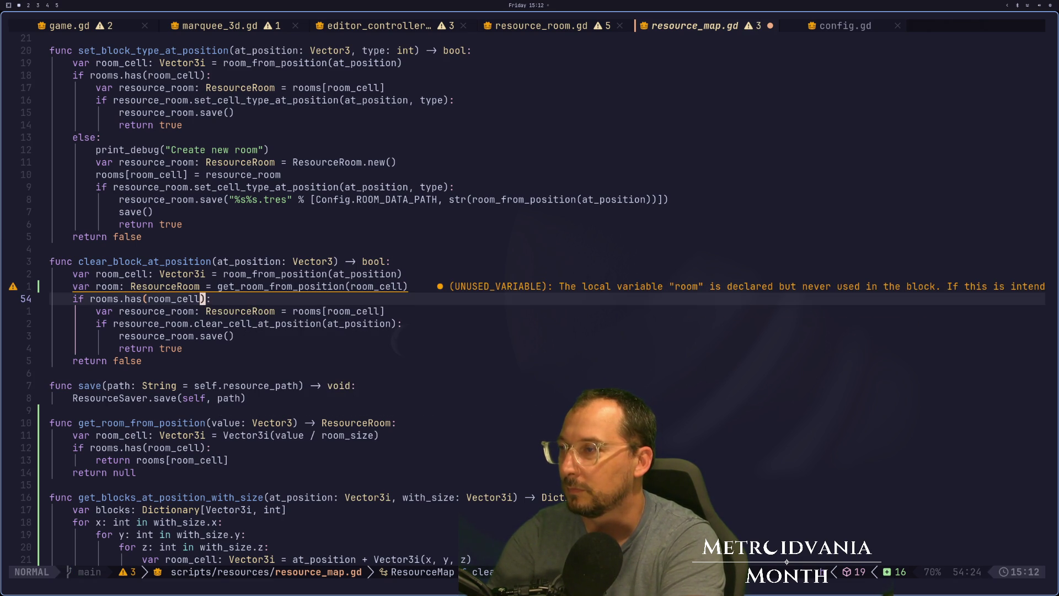
key("i")
key("BackSpace")
key("BackSpace")
key("BackSpace")
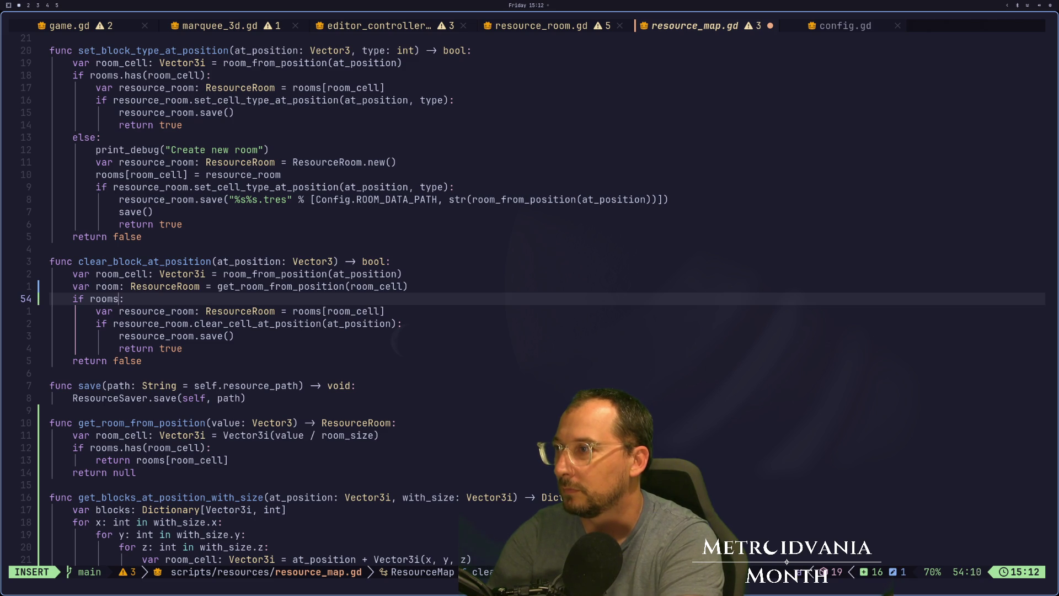
key("BackSpace")
type("if if:")
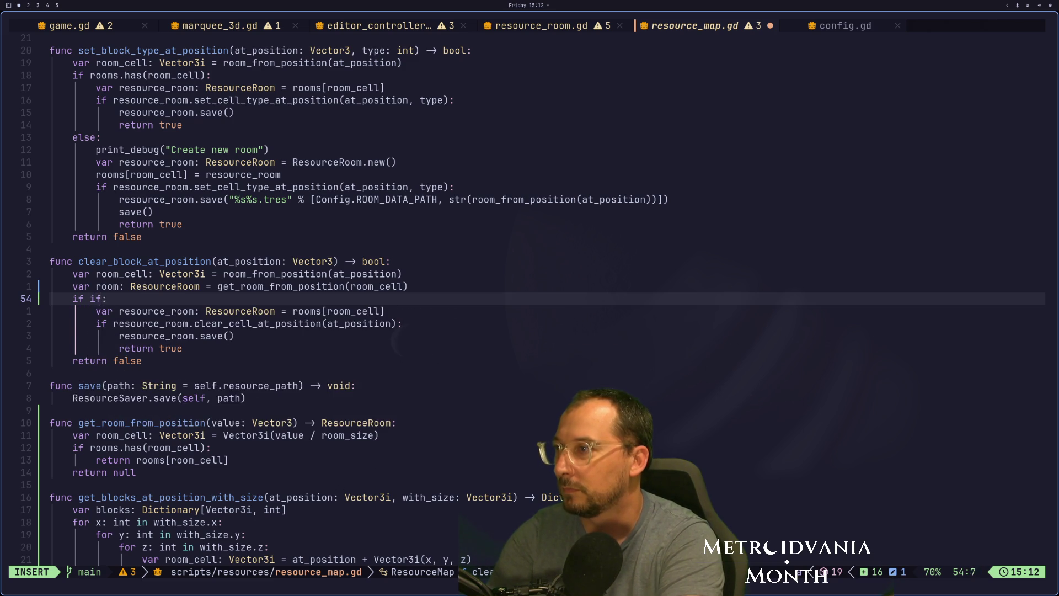
key("BackSpace")
key("BackSpace")
type("room:")
key("Escape")
type(":w")
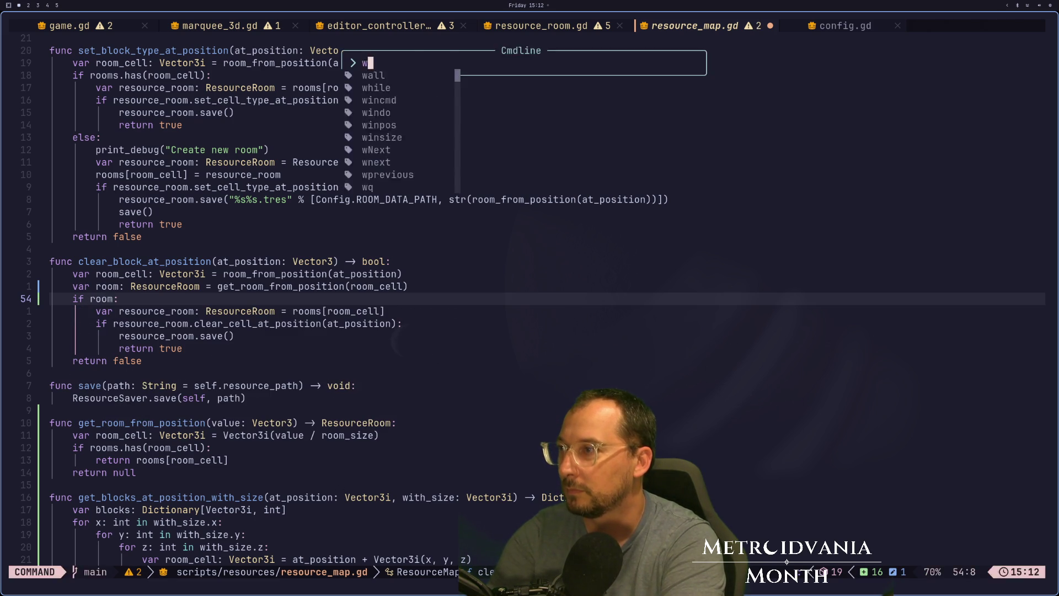
key("Return")
Step: Delete the old rooms[room_cell] resource_room lookup line in clear_block_at_position
key("j")
key("h")
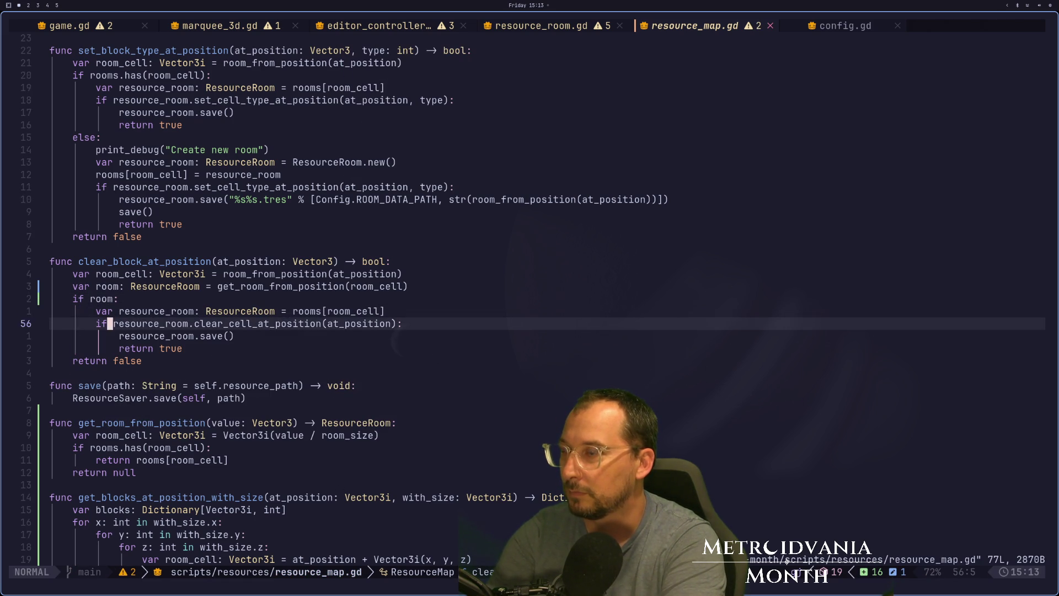
key("d")
key("d")
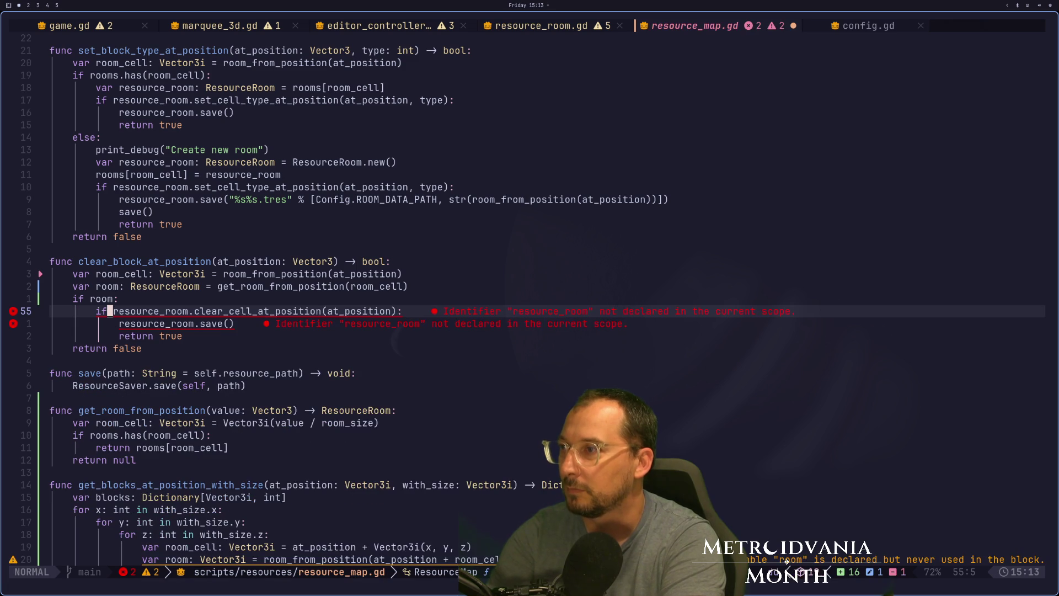
key("l")
key("l")
key("l")
key("k")
key("k")
key("h")
key("h")
key("h")
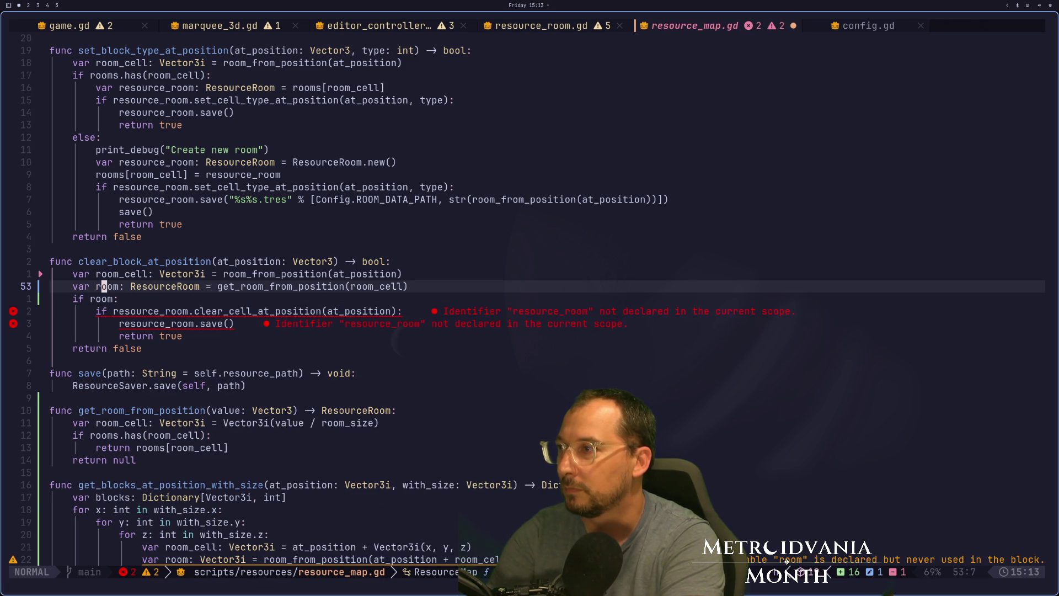
key("u")
key("d")
key("d")
Step: Rename room to resource_room in the declaration and the if condition, then save
key("k")
key("k")
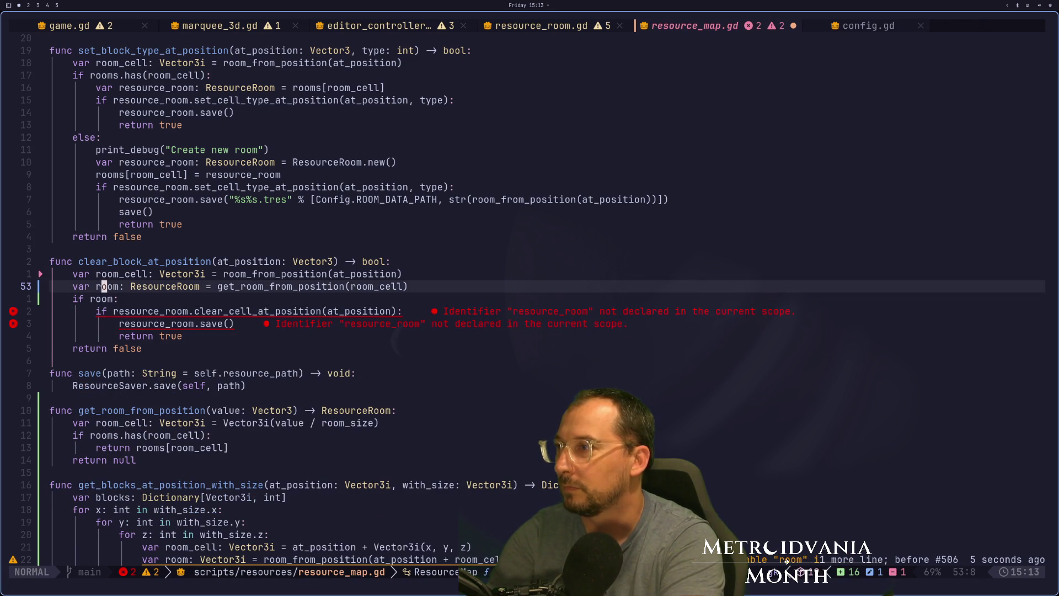
type("ireso")
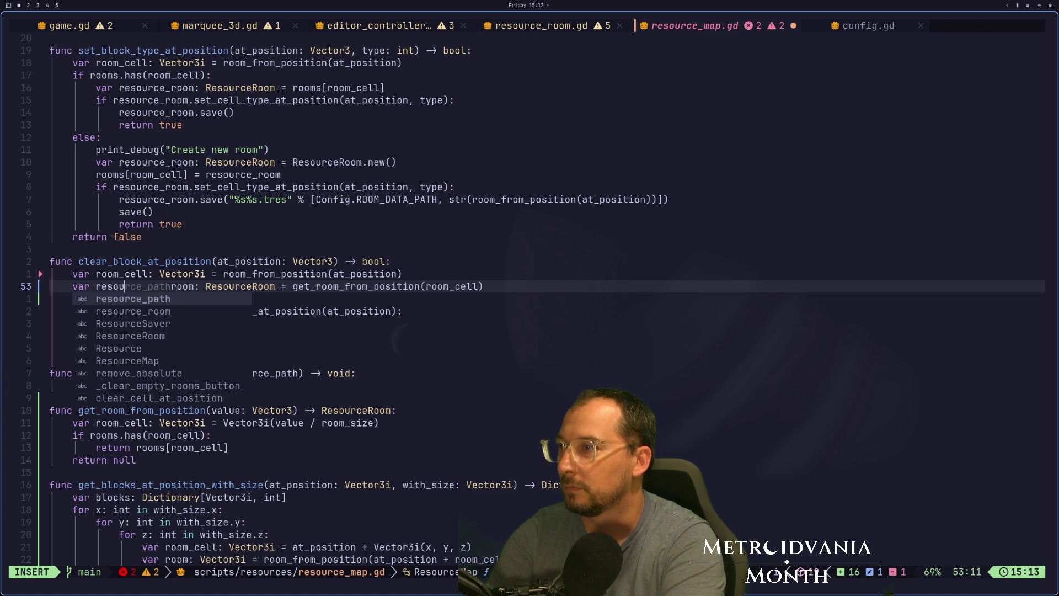
type("urce_room")
key("Escape")
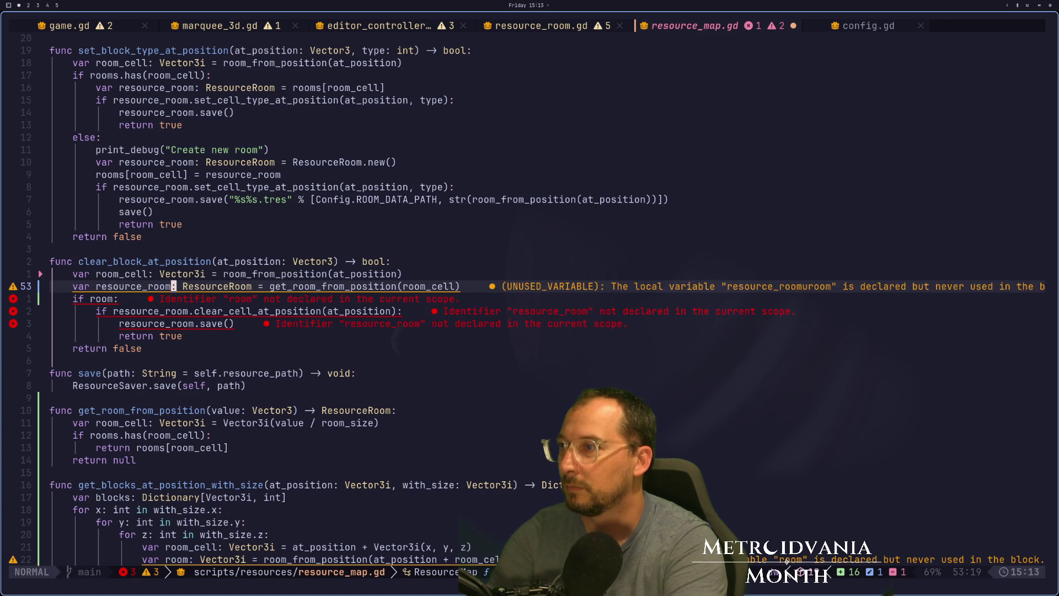
key("j")
key("h")
key("h")
key("h")
type("xcw re")
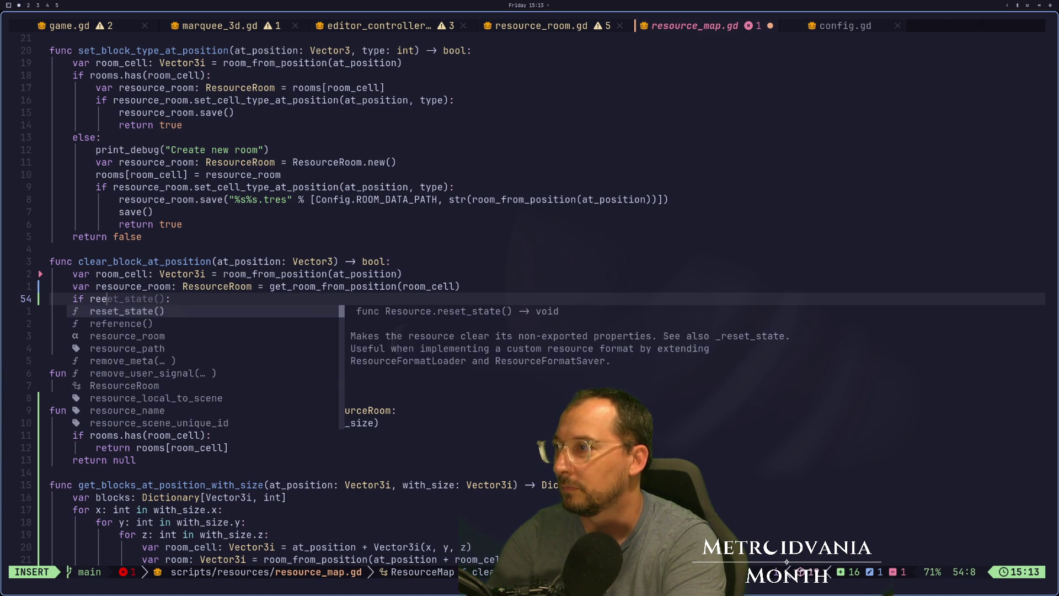
key("Tab")
key("Escape")
type(":w")
key("Return")
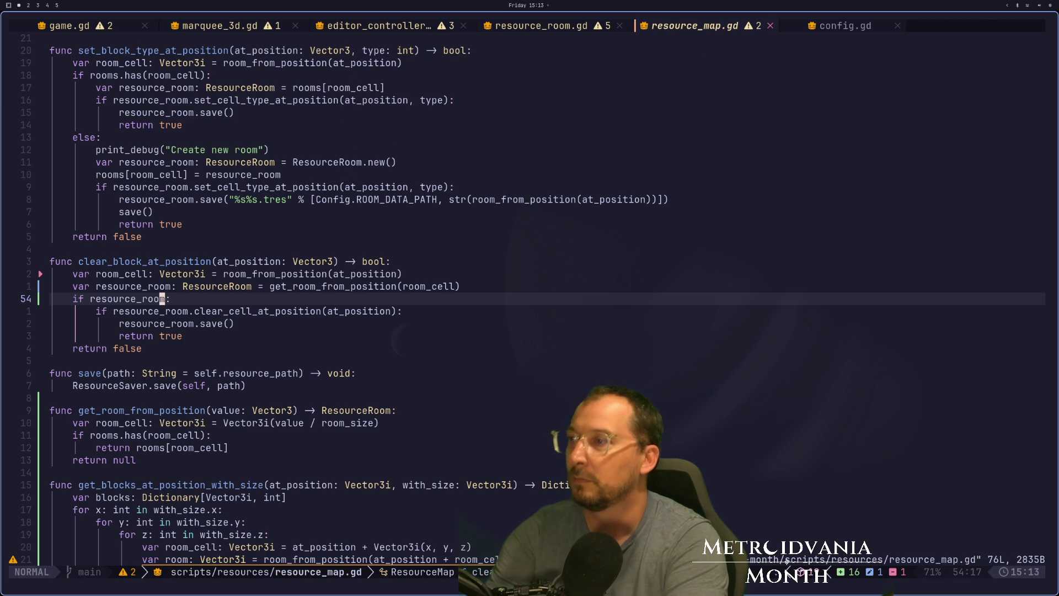
Step: Jump up to set_block_type_at_position and onto resource_room in its else branch
key("j")
key("2")
key("0")
key("j")
key("1")
key("4")
key("k")
key("2")
key("0")
key("k")
key("j")
key("j")
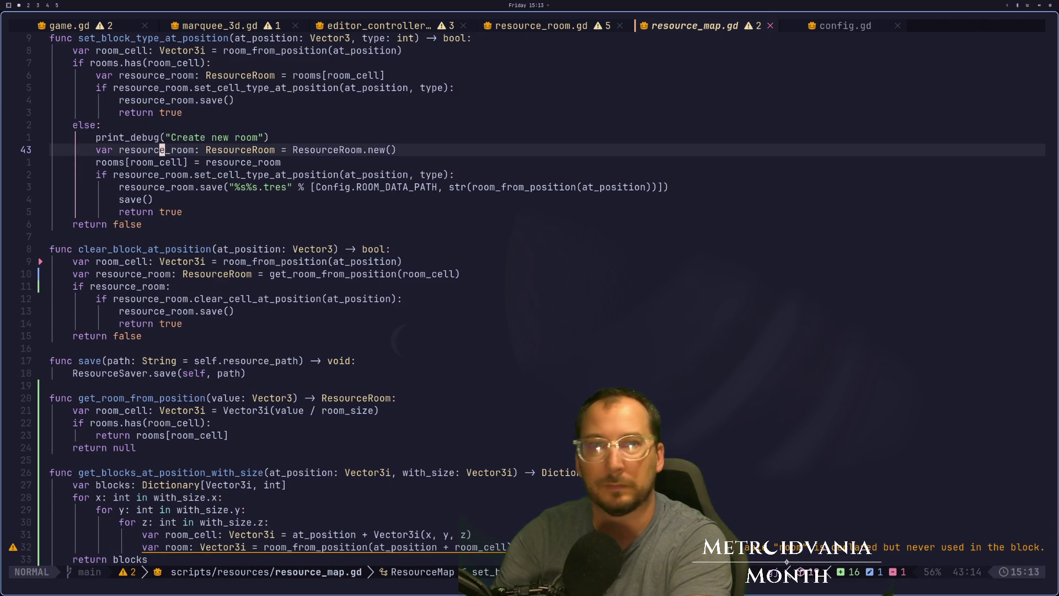
key("j")
key("j")
key("f")
key("_")
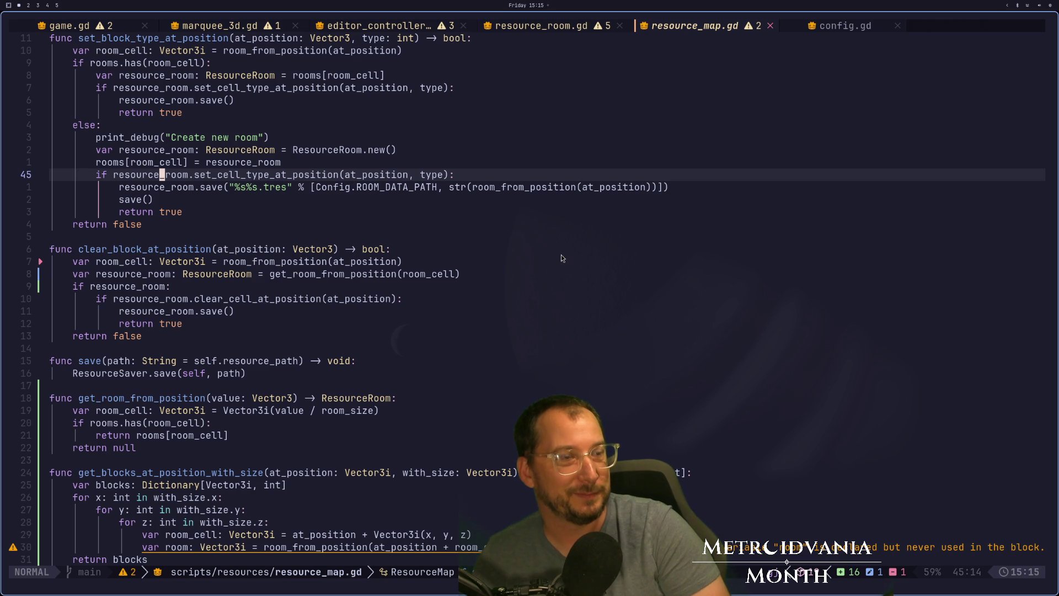
left_click(484, 255)
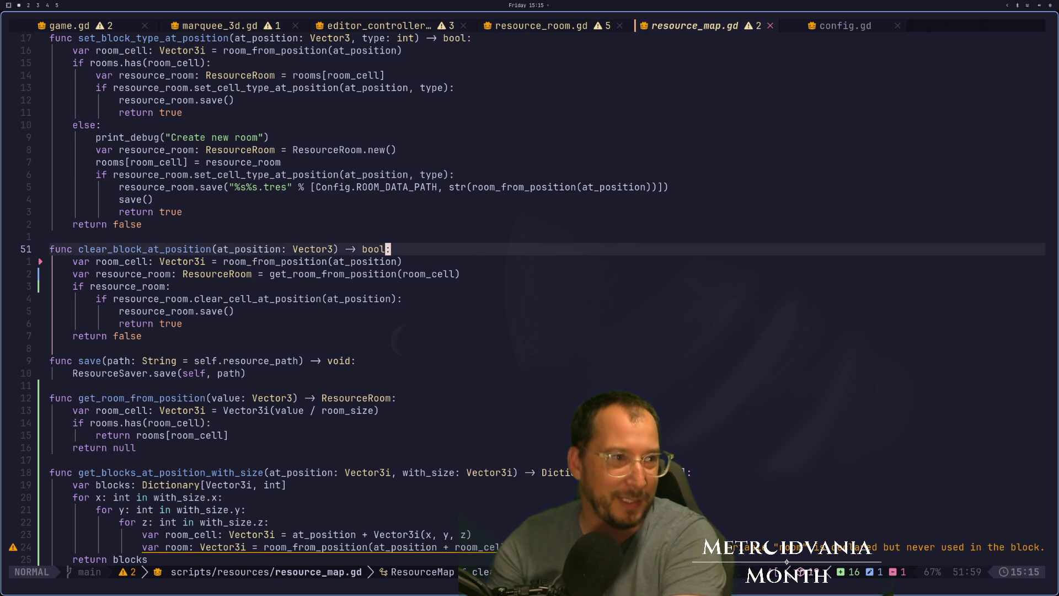
key("k")
key("k")
key("k")
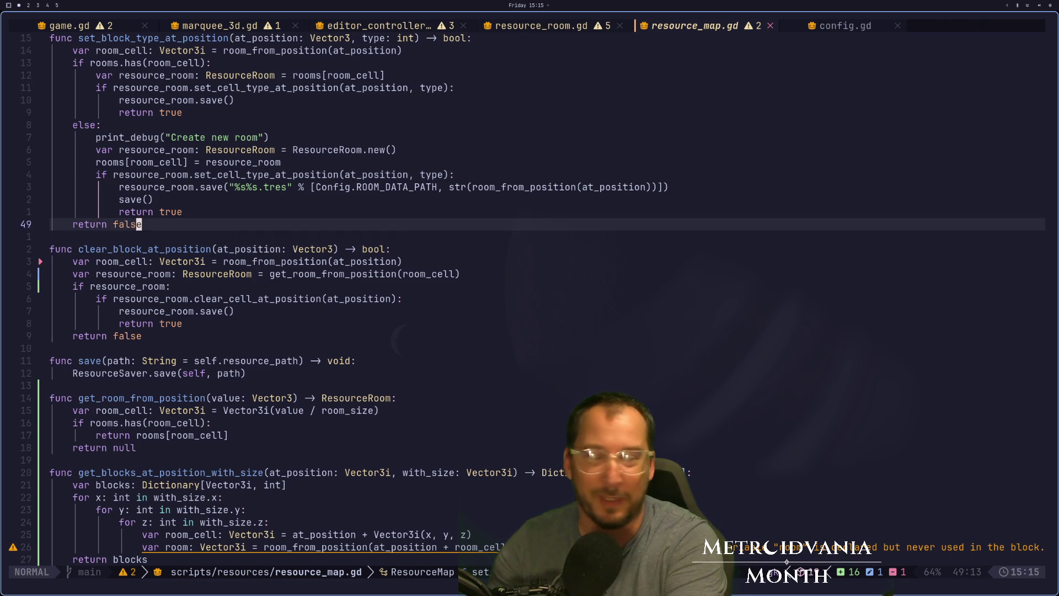
key("j")
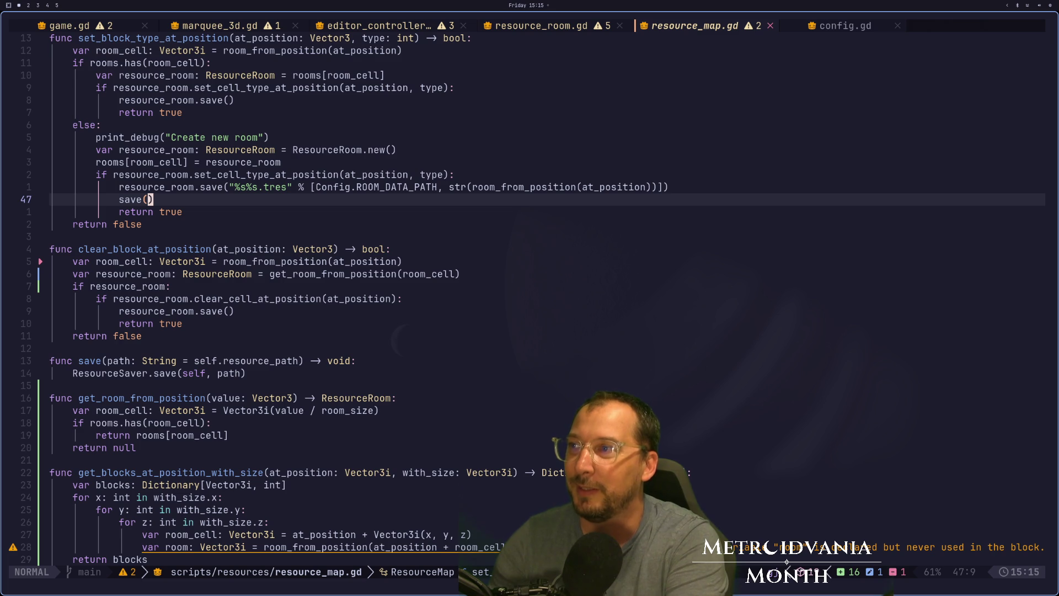
key("k")
key("k")
key("k")
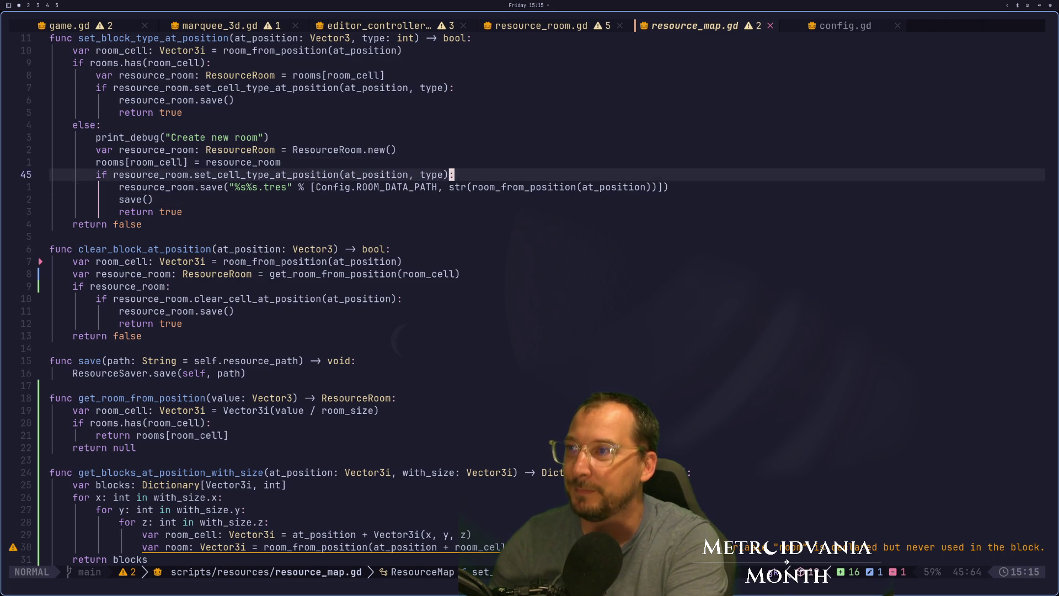
key("h")
key("h")
key("h")
key("h")
key("h")
key("h")
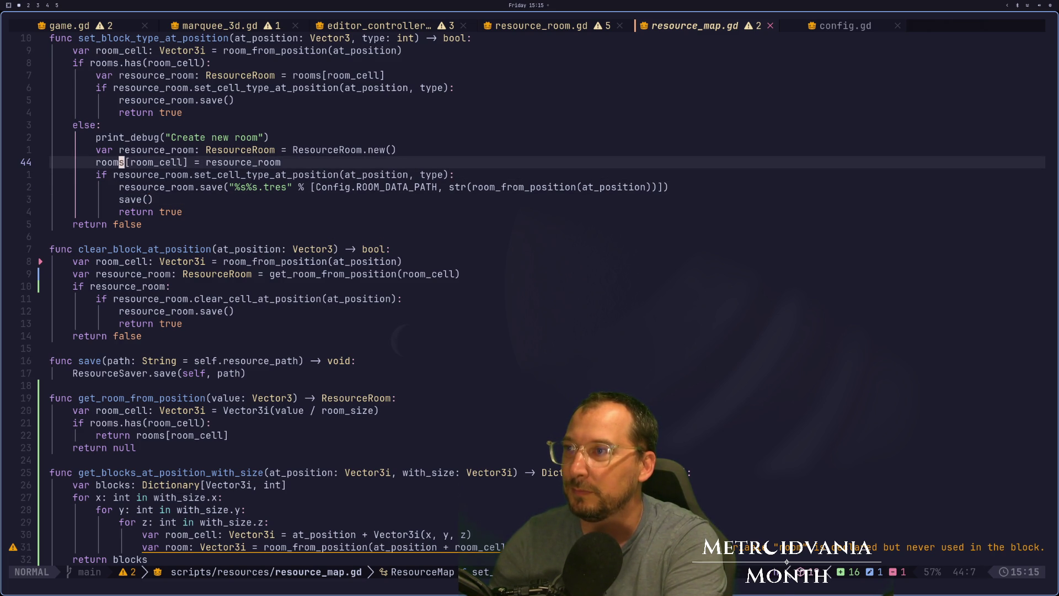
key("k")
key("k")
key("j")
key("j")
key("j")
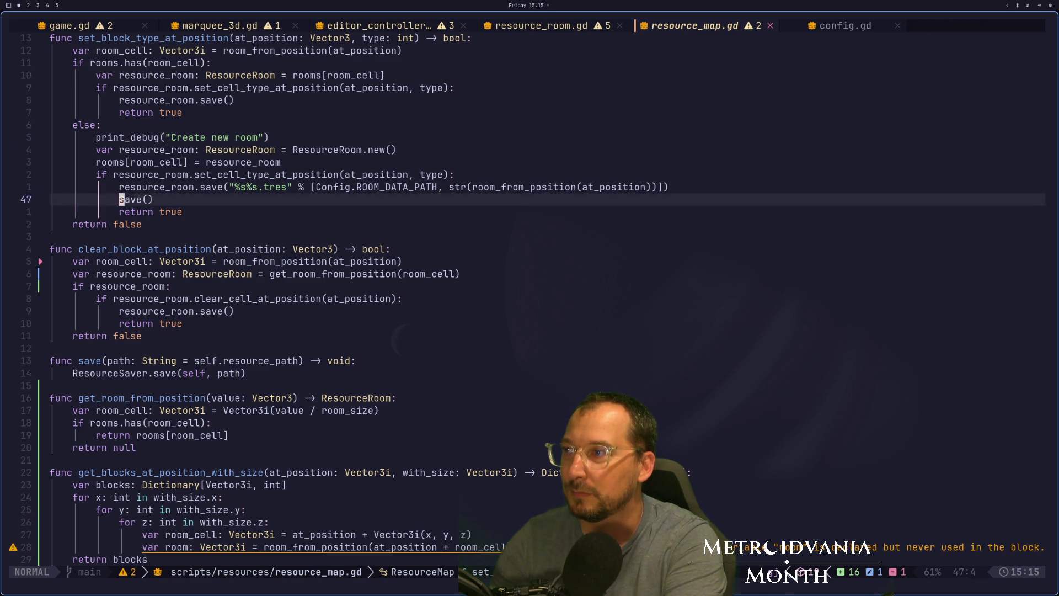
key("h")
key("h")
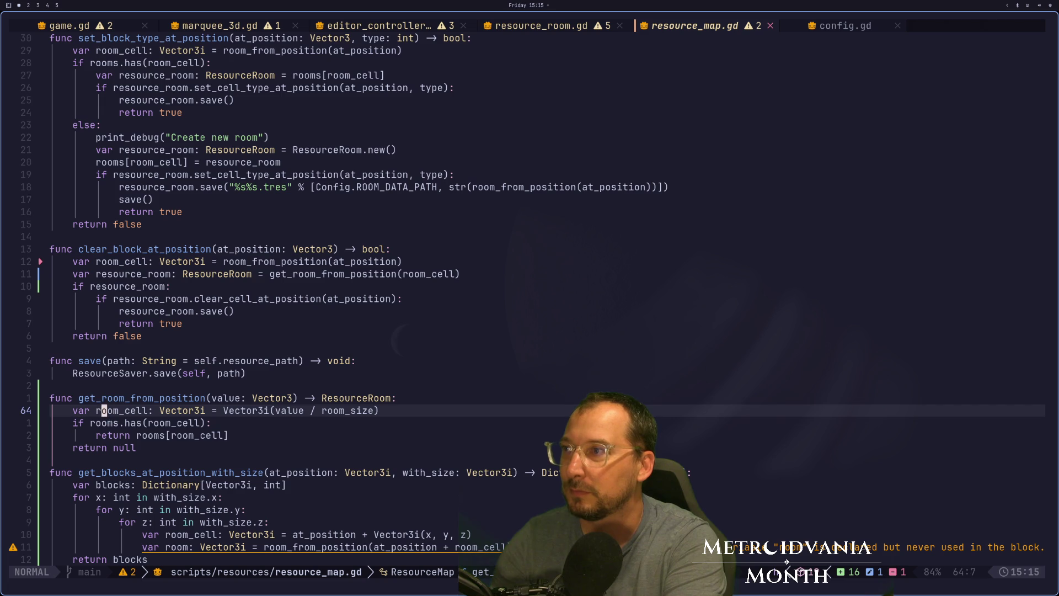
key("k")
key("h")
key("h")
key("h")
key("v")
key("l")
key("l")
key("l")
key("l")
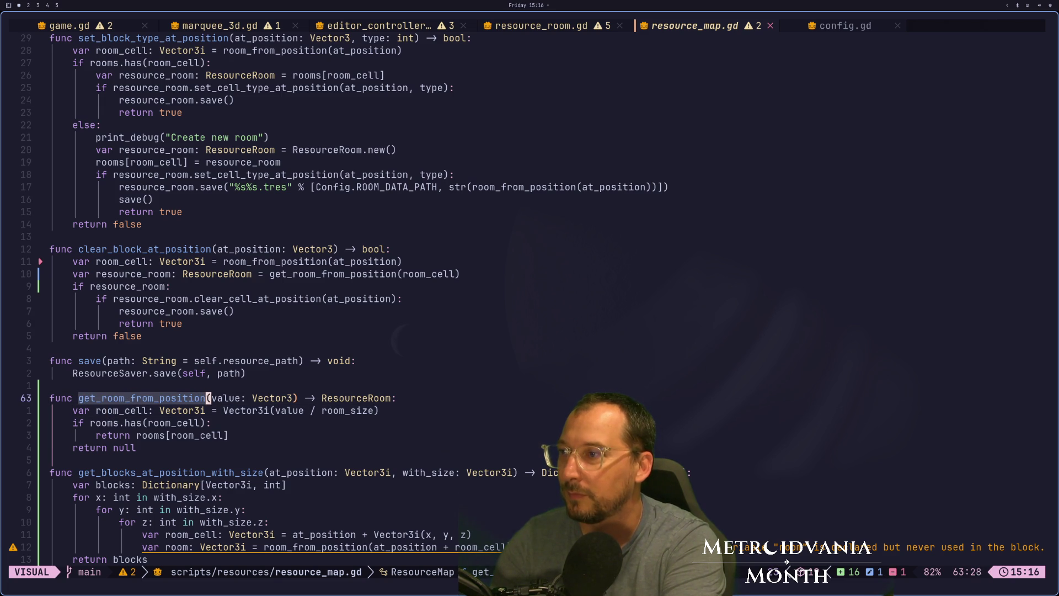
key("Escape")
key("k")
key("k")
key("k")
key("k")
key("k")
key("k")
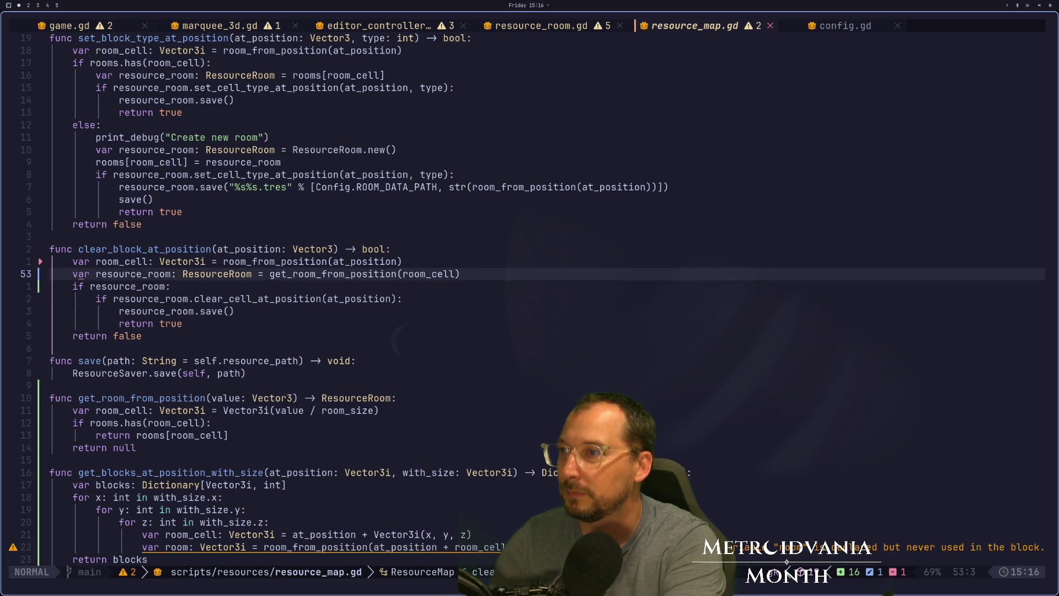
key("k")
key("k")
key("k")
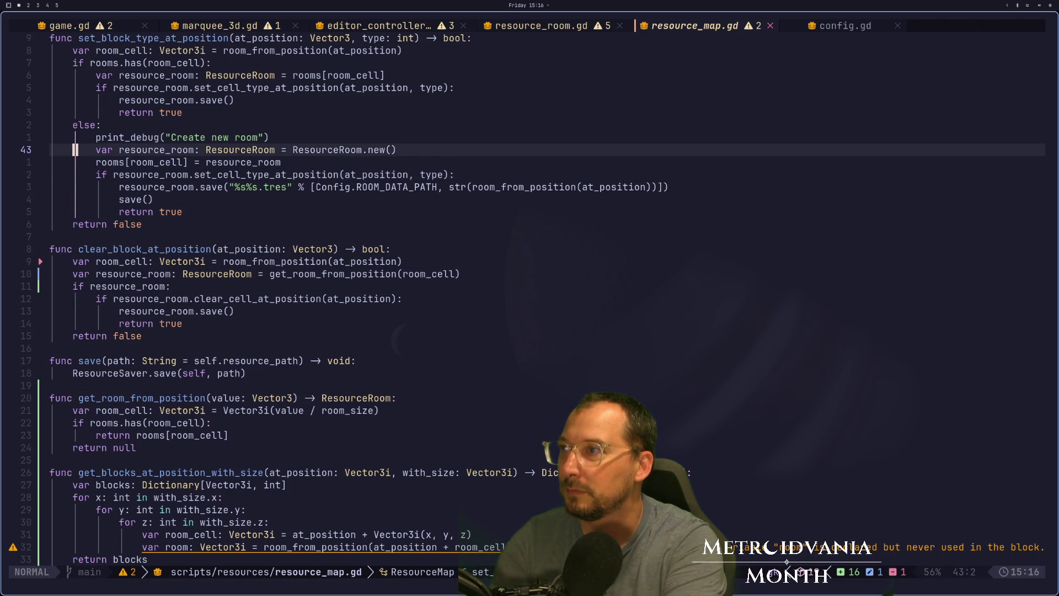
key("p")
key("k")
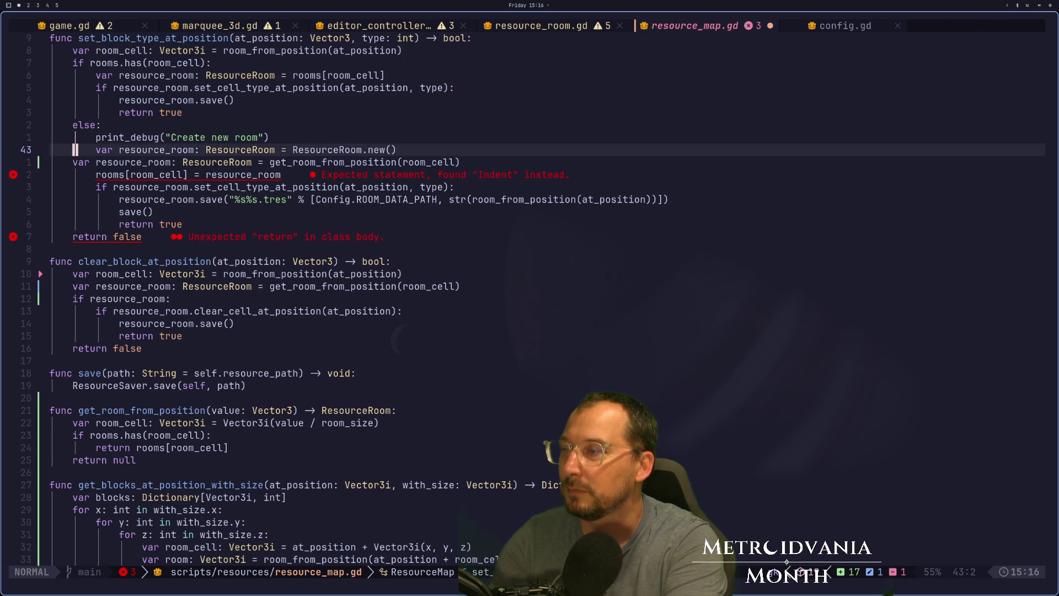
key("u")
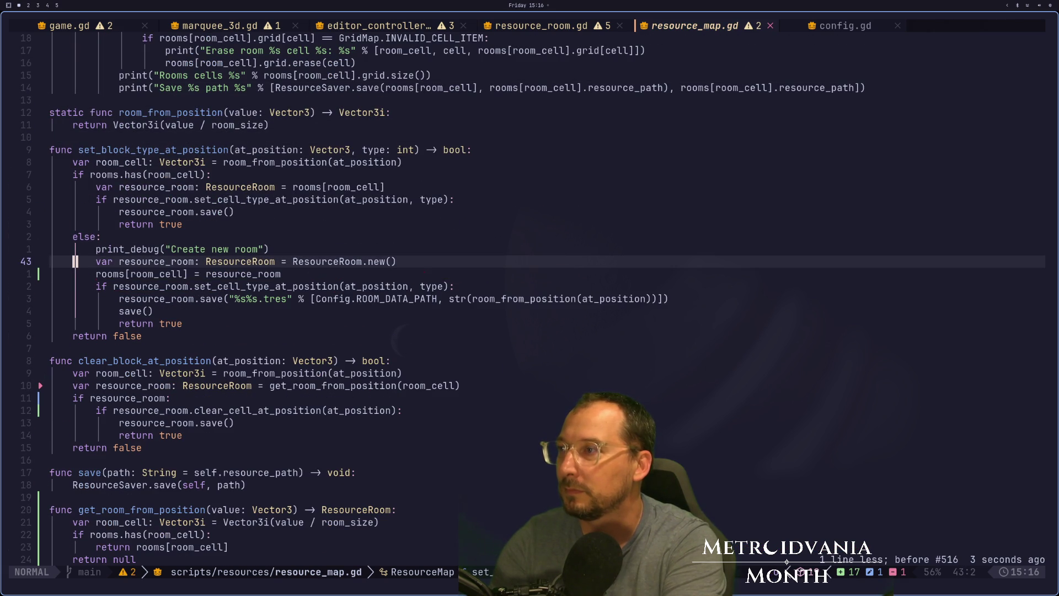
Step: Paste the get_room_from_position lookup above rooms.has and delete the duplicate resource_room declaration
key("k")
key("k")
key("k")
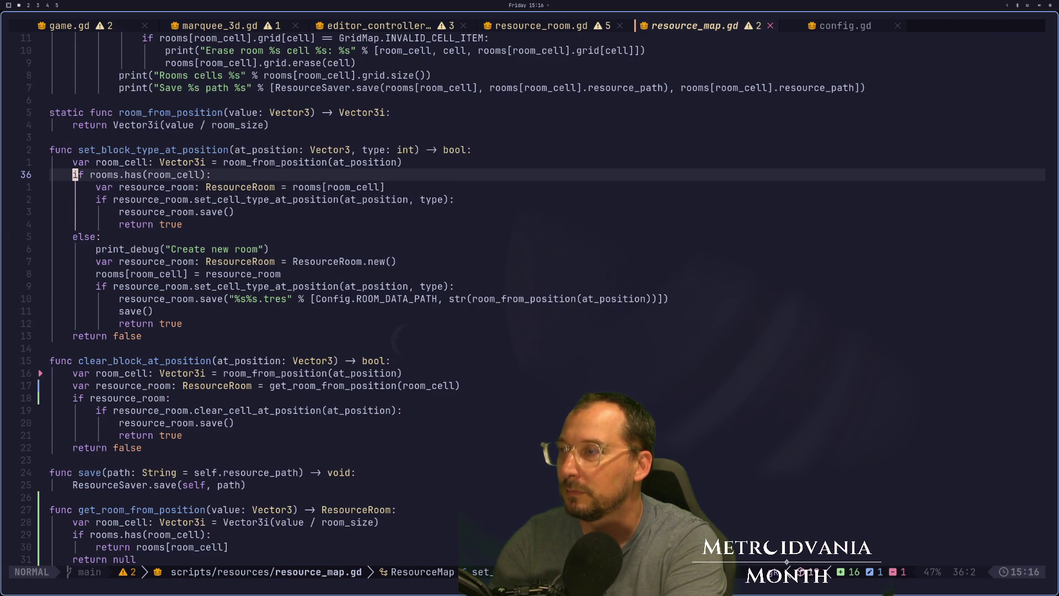
key("P")
key("f")
key("e")
key("j")
key("h")
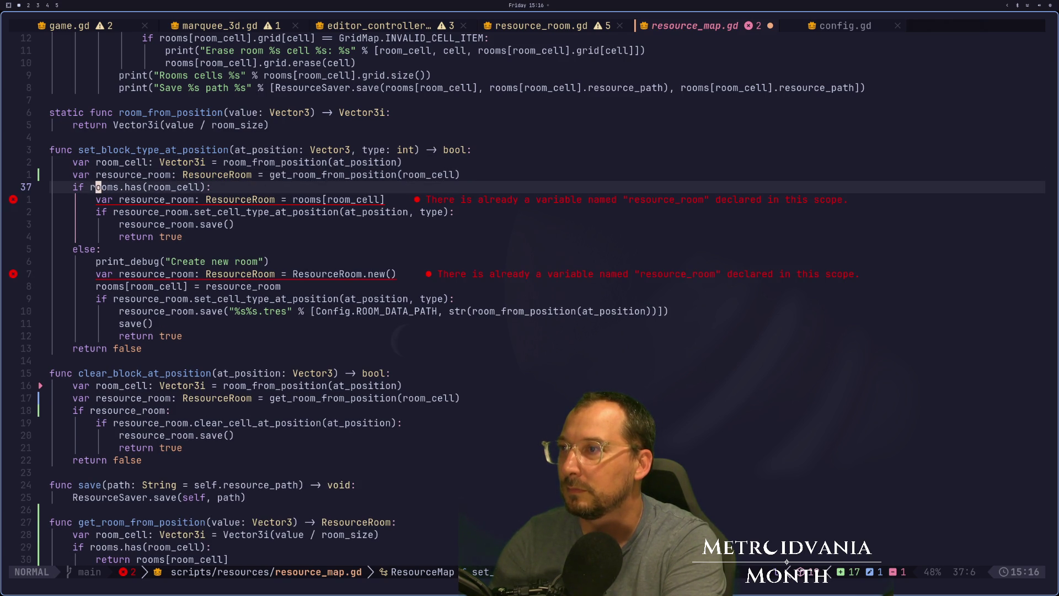
key("j")
key("d")
key("d")
key("k")
key("w")
Step: Change the rooms.has condition to 'if resource_room'
key("d")
key("w")
key("x")
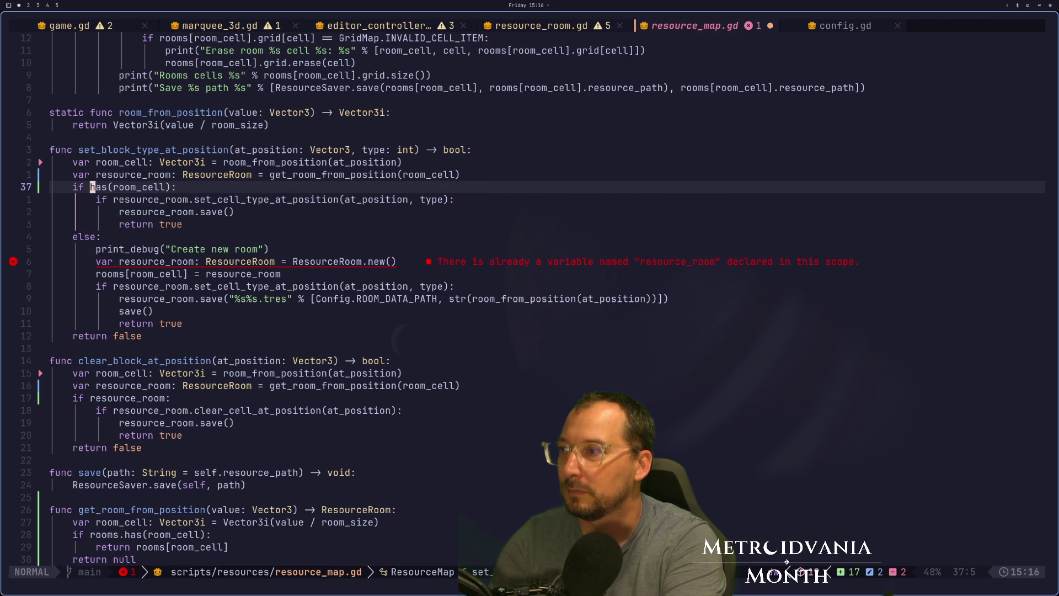
key("d")
key("w")
key("x")
type("dw")
type("sresource_room")
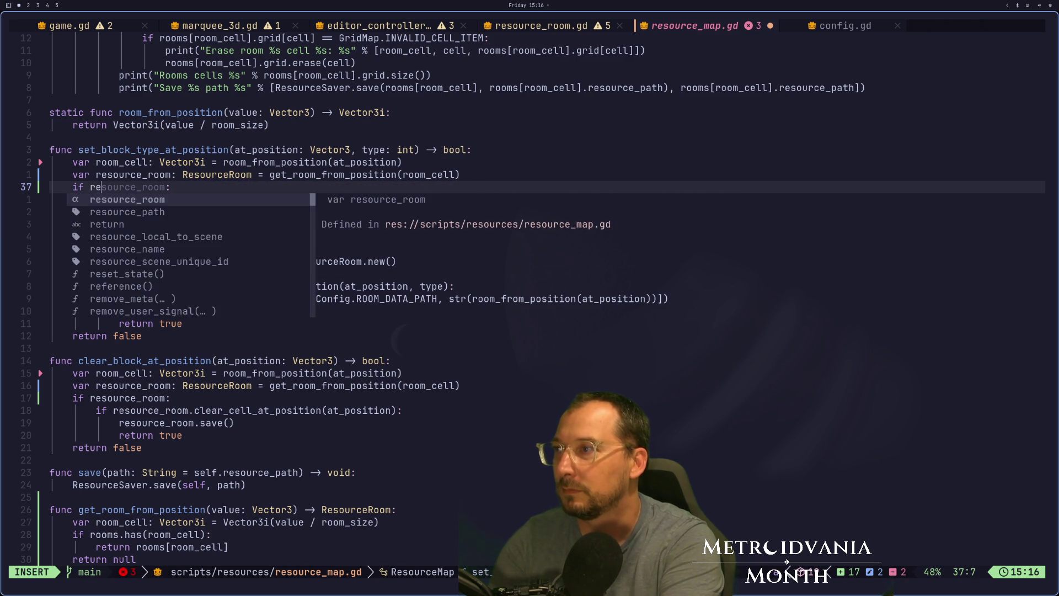
key("Escape")
Step: Drop 'var' and the ResourceRoom type from the ResourceRoom.new() line and save
key("j")
key("j")
key("j")
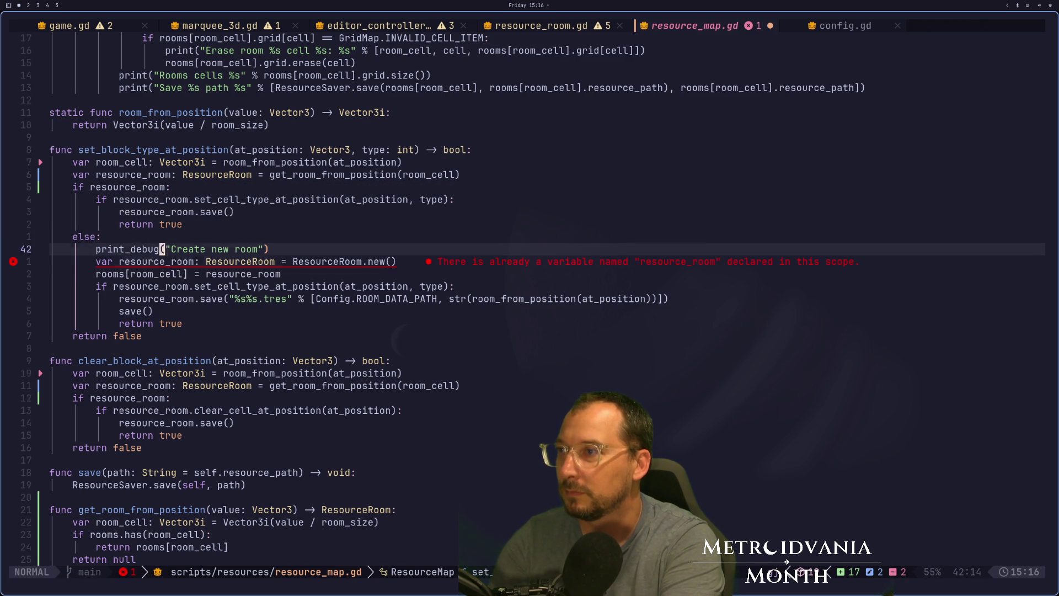
key("h")
key("h")
key("h")
key("h")
key("h")
key("d")
key("a")
key("w")
key("e")
key("e")
key("e")
key("a")
key("BackSpace")
key("BackSpace")
key("BackSpace")
key("BackSpace")
key("Escape")
type(":w")
key("Return")
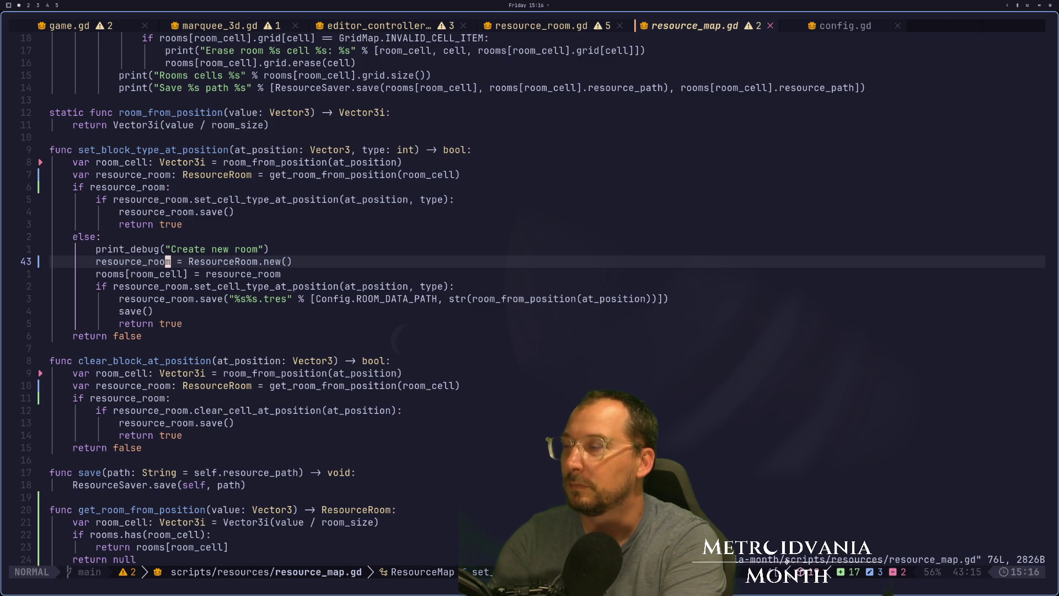
Step: Review the else branch and _clear_empty_rooms, then save resource_map.gd again
key("k")
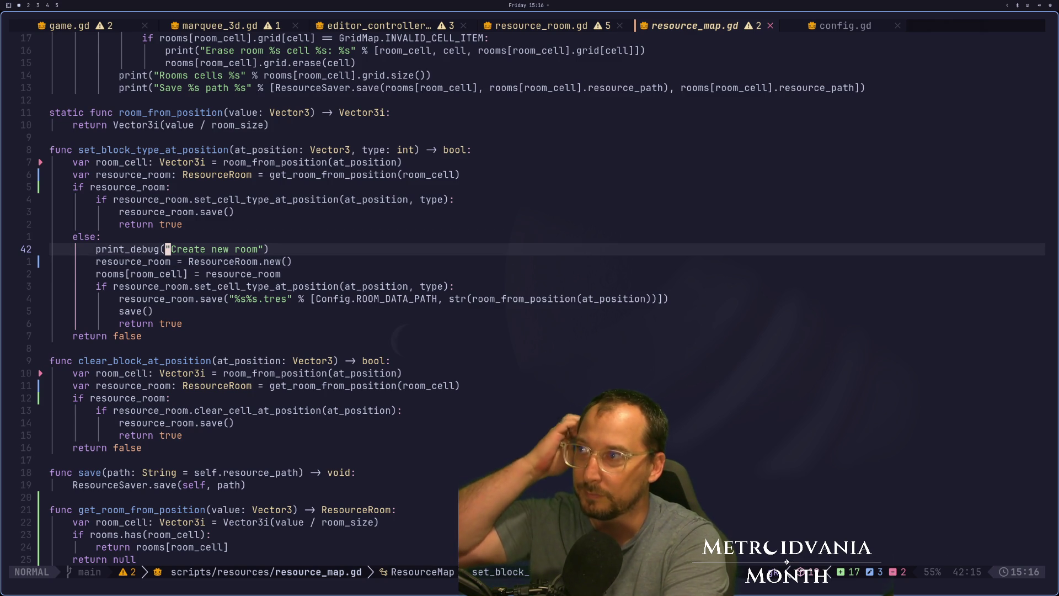
key("j")
key("j")
key("j")
key("k")
key("k")
key("k")
key("k")
key("k")
key("k")
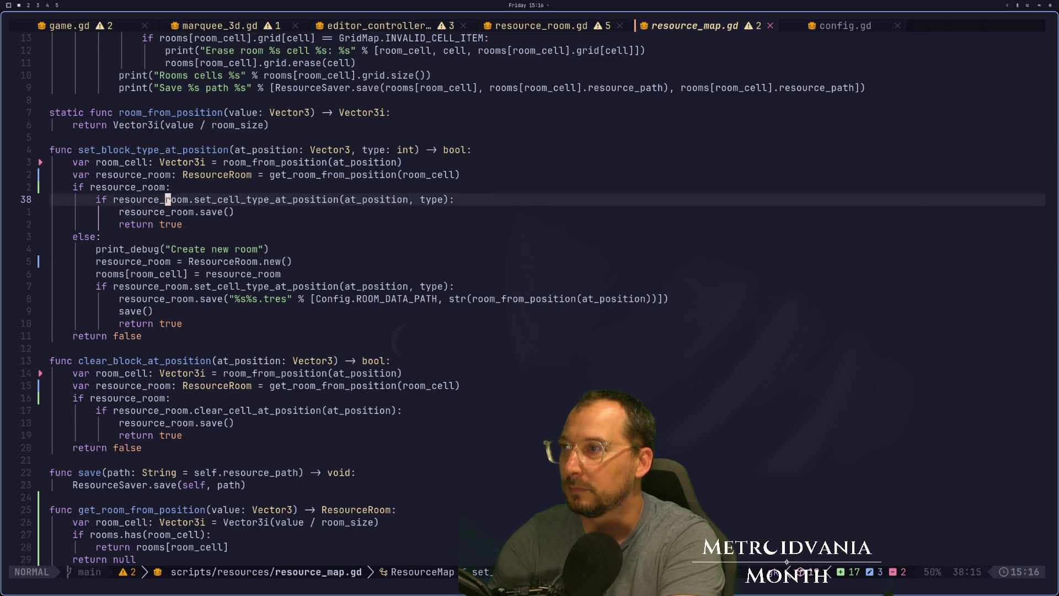
key("l")
key("l")
key("l")
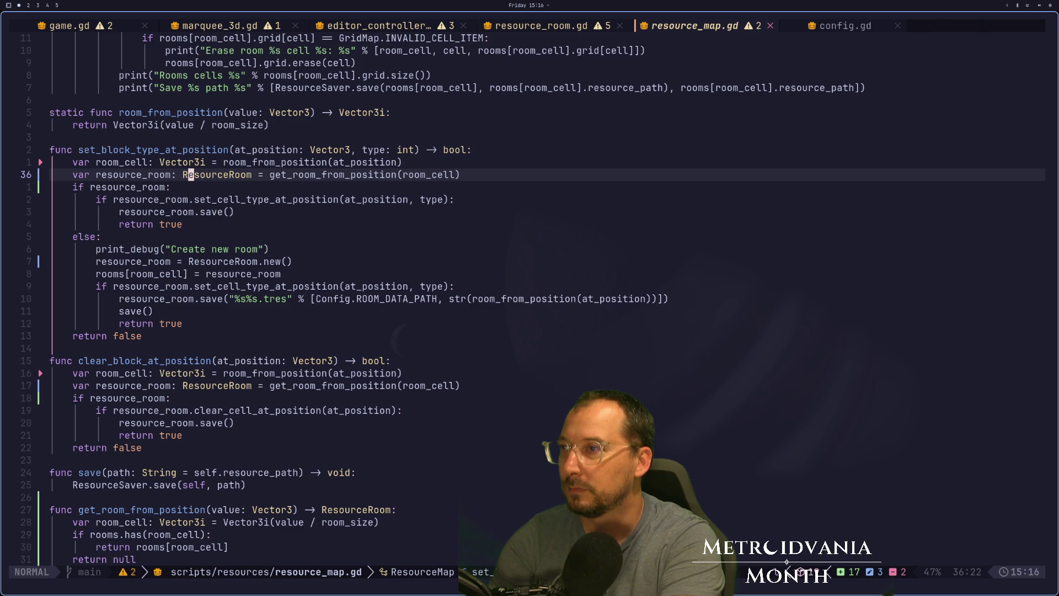
key("k")
key("k")
key("k")
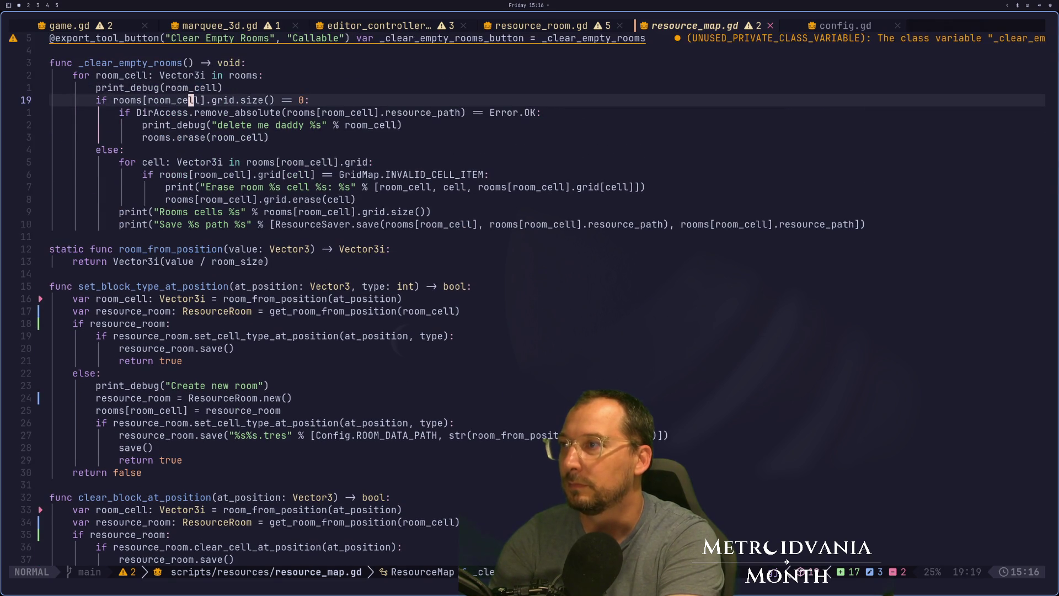
key("k")
key("k")
key("k")
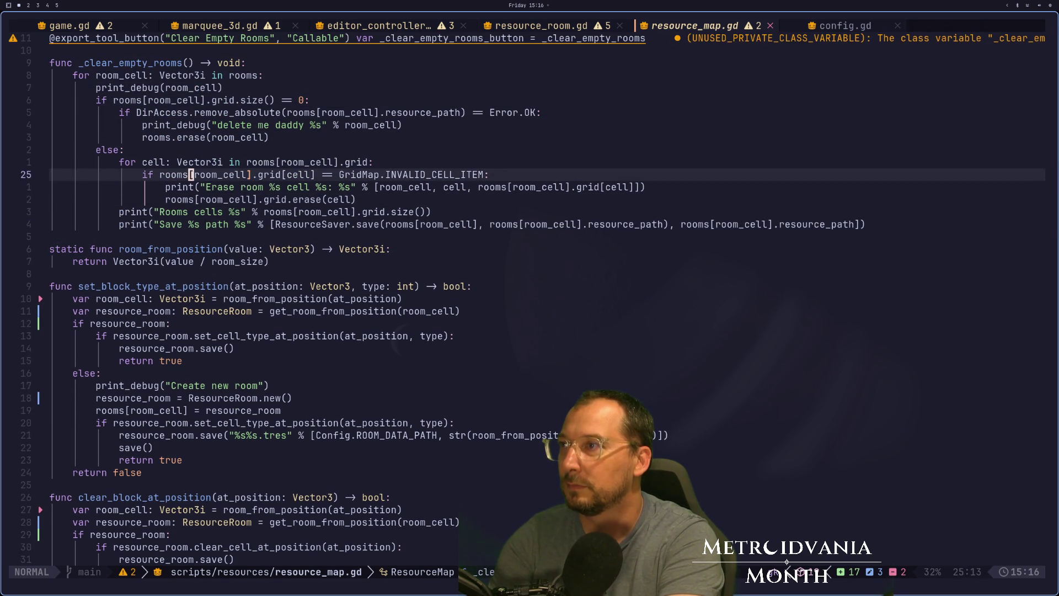
key("k")
key("k")
key("k")
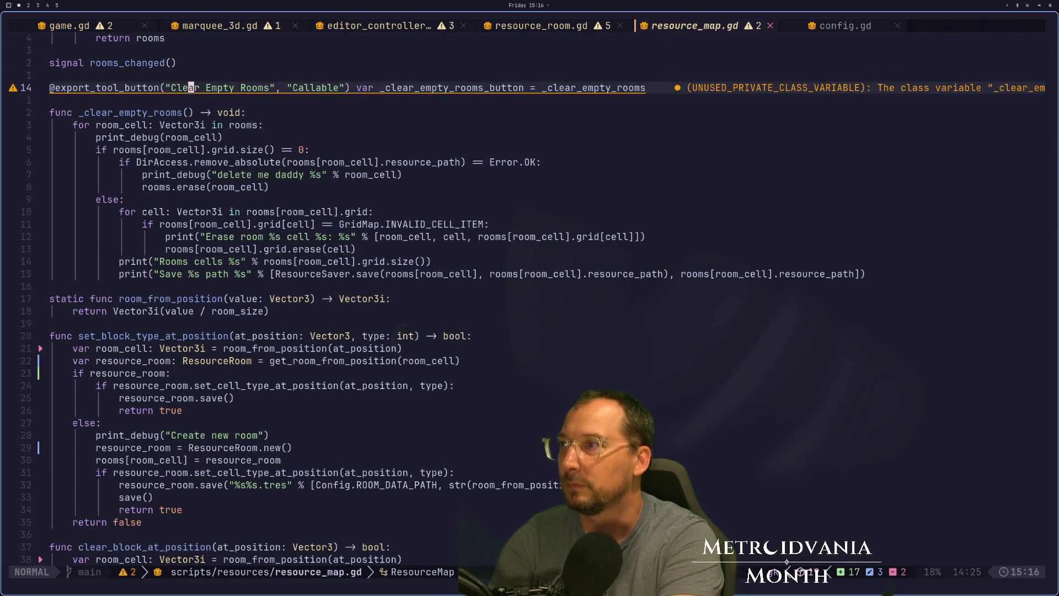
key("j")
key("j")
key("j")
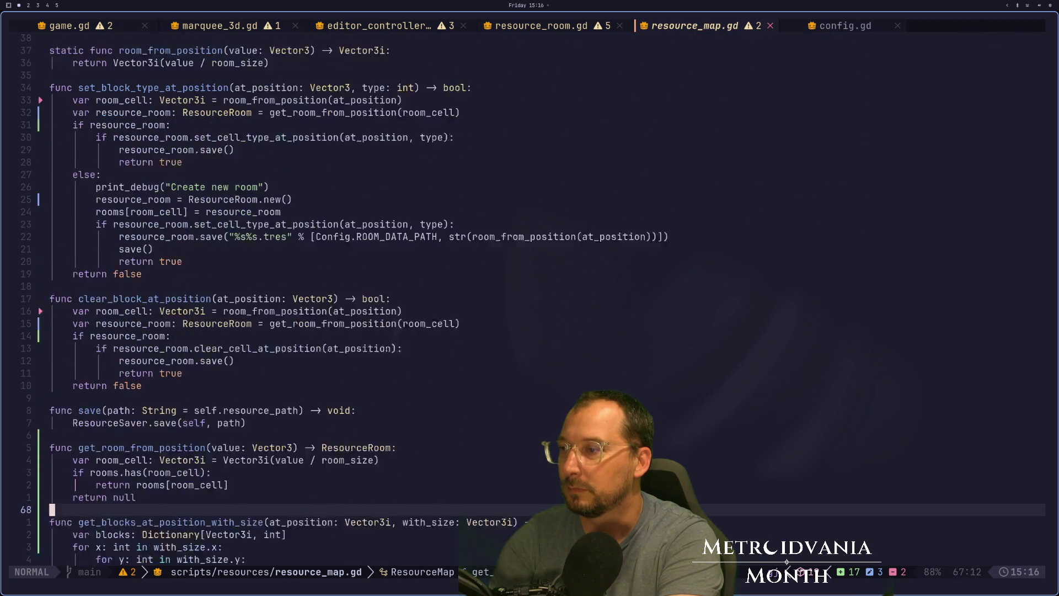
type(":w")
key("Return")
key("k")
key("f")
key("colon")
Step: Remove and then restore the Vector3i type on the loop's room_cell line
key("k")
key("j")
key("k")
key("l")
key("e")
key("e")
key("e")
key("w")
key("i")
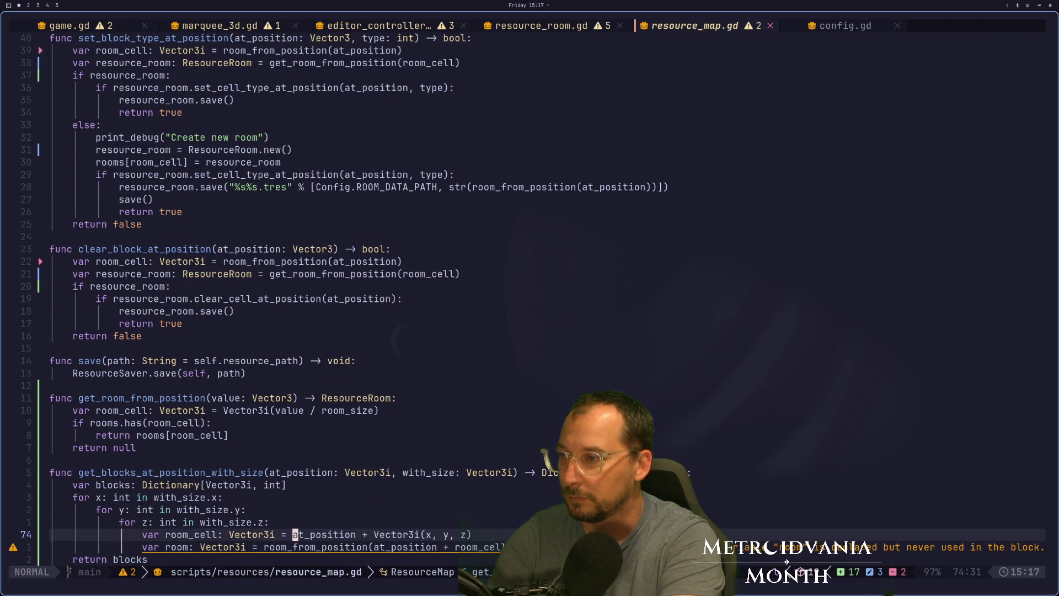
key("BackSpace")
key("BackSpace")
key("BackSpace")
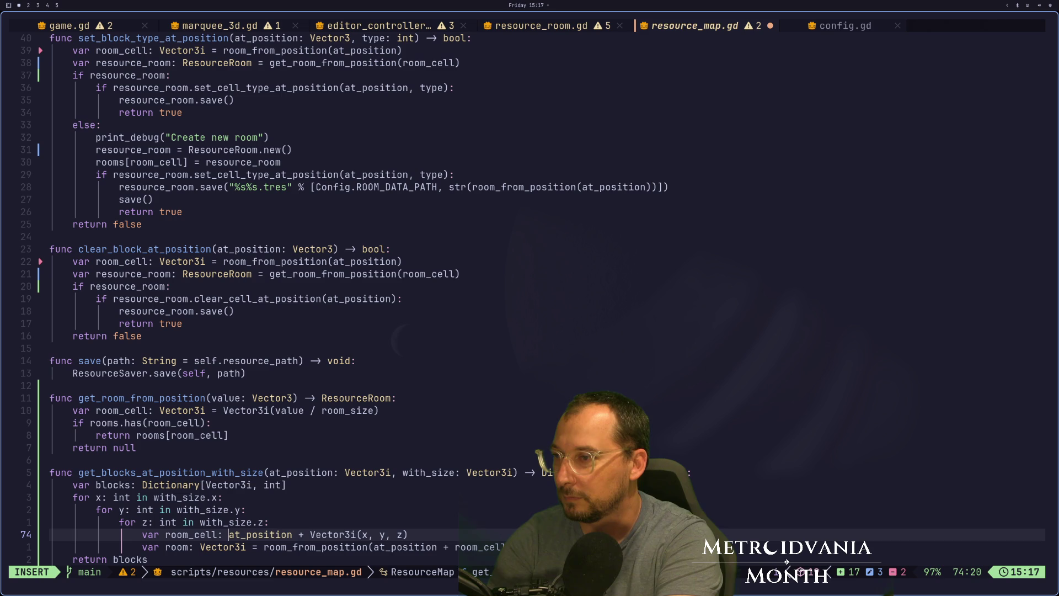
key("Escape")
key("u")
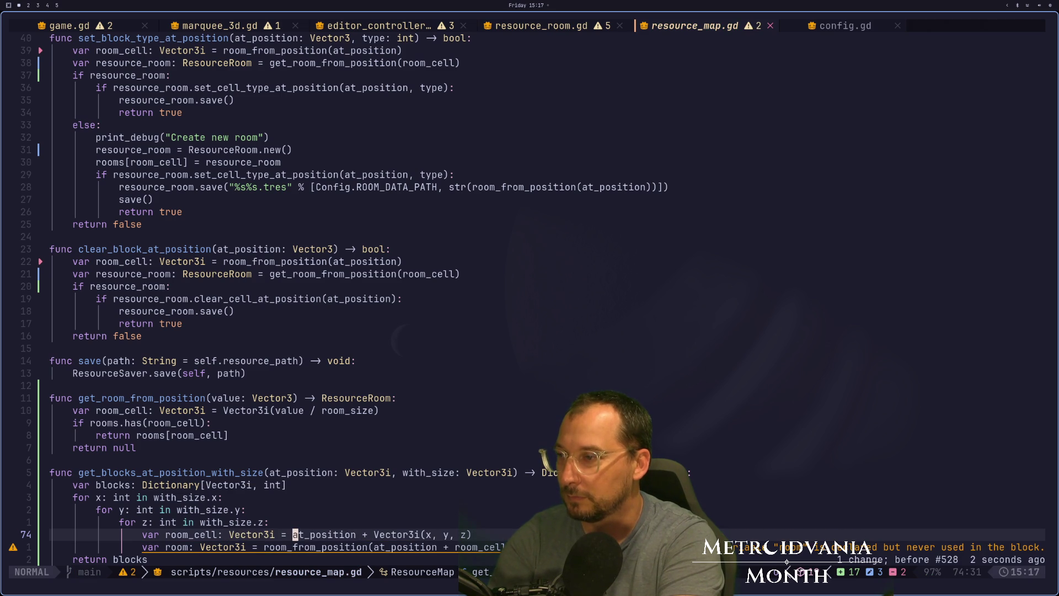
Step: Change line 75's room_from_position call to '= get_room_from_position'
key("j")
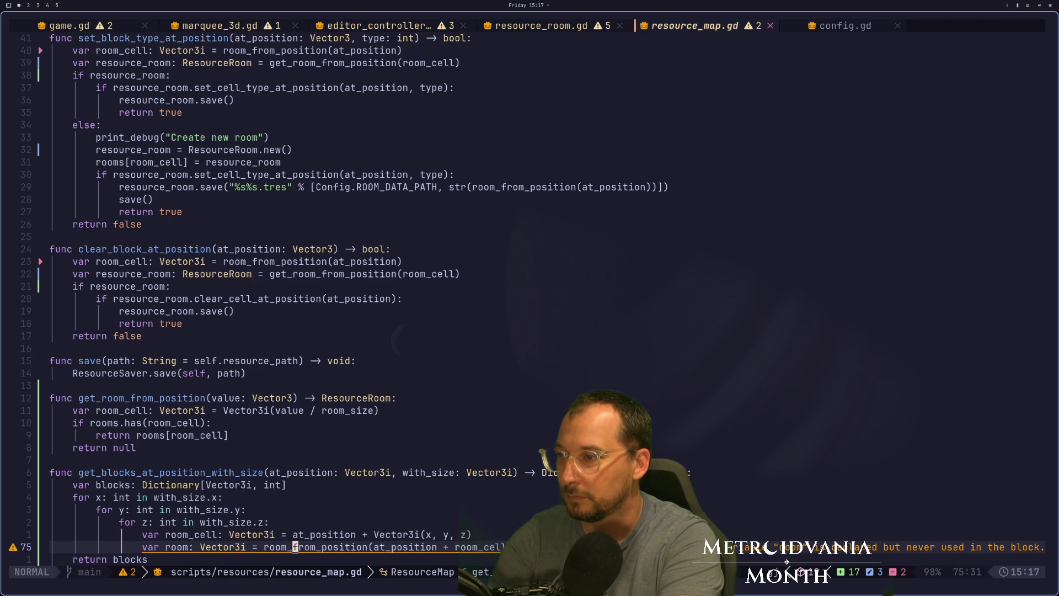
key("l")
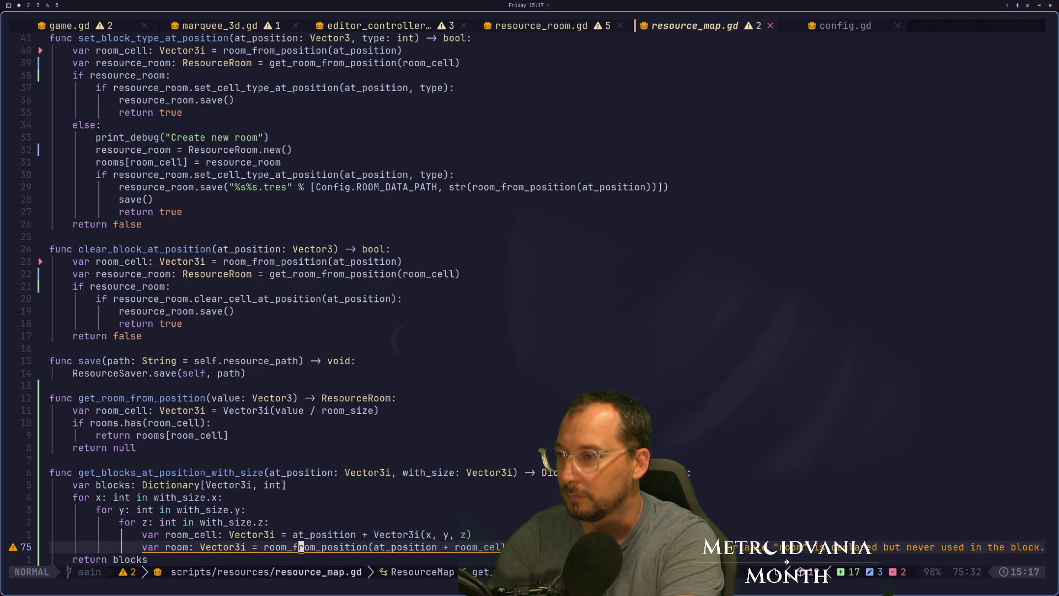
key("h")
key("h")
key("h")
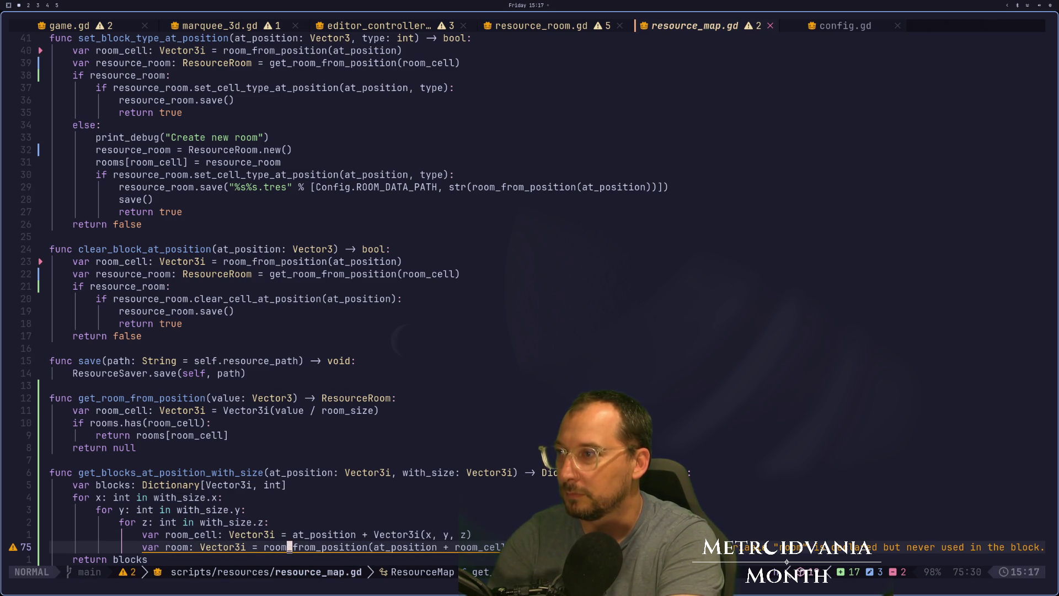
type("i = gt")
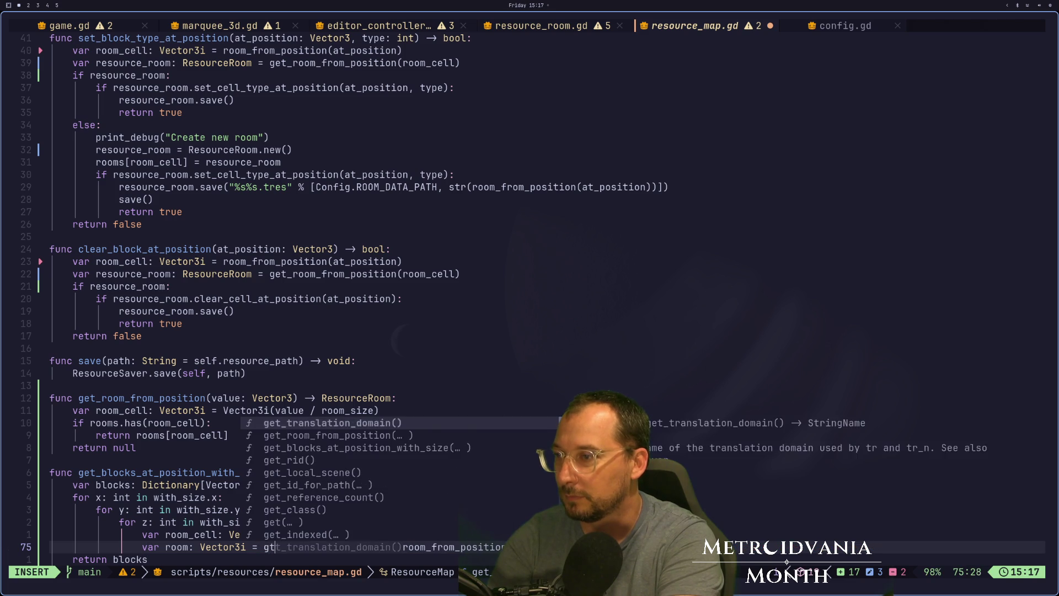
key("ctrl+e")
type("et_")
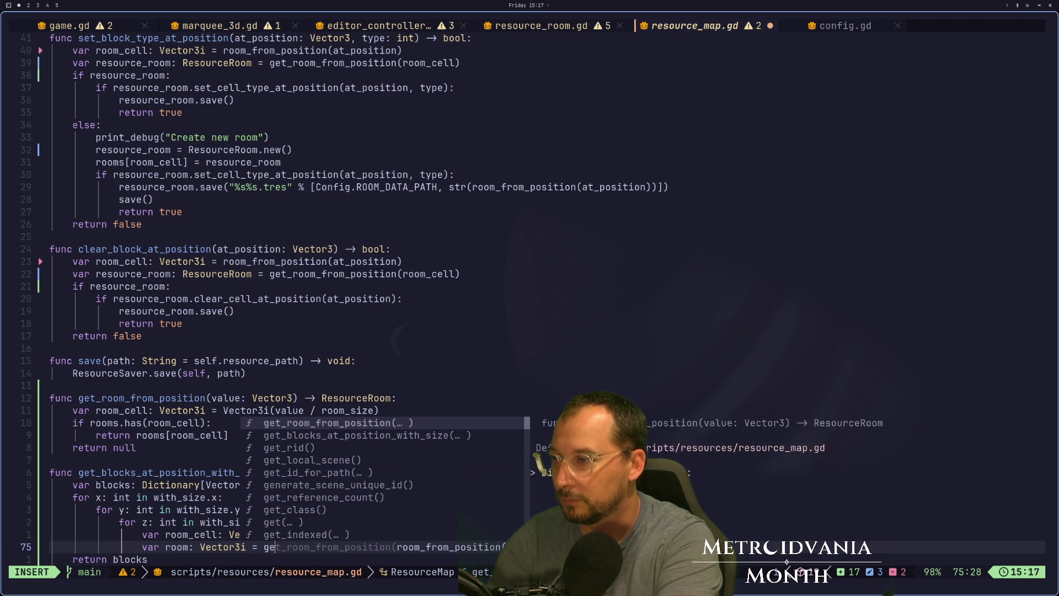
key("Escape")
Step: Rename line 75's variable to room_resource typed ResourceRoom and save
key("h")
key("h")
key("h")
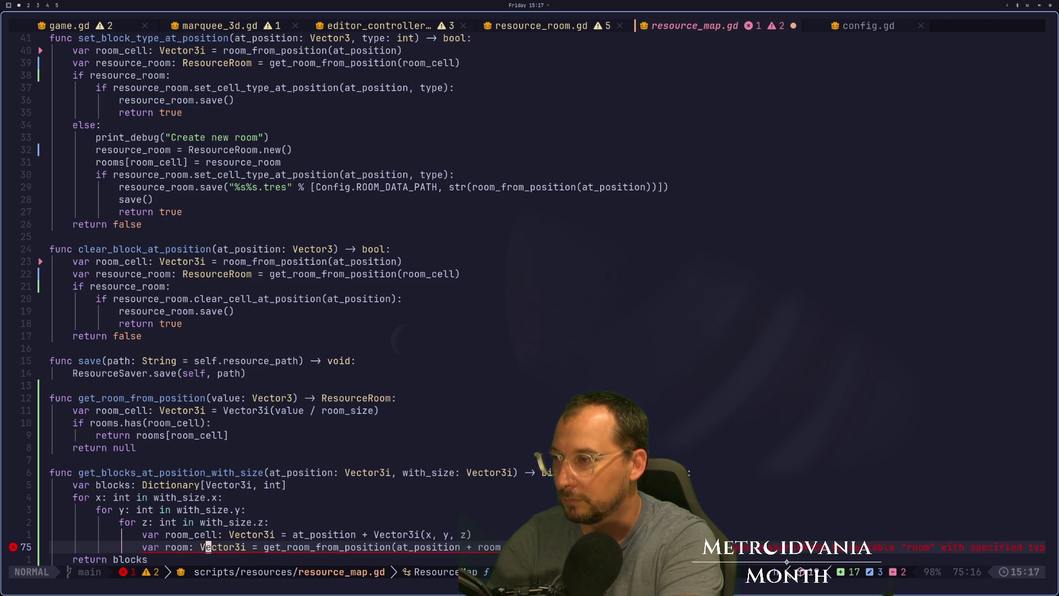
type("ir")
key("BackSpace")
type("_resource")
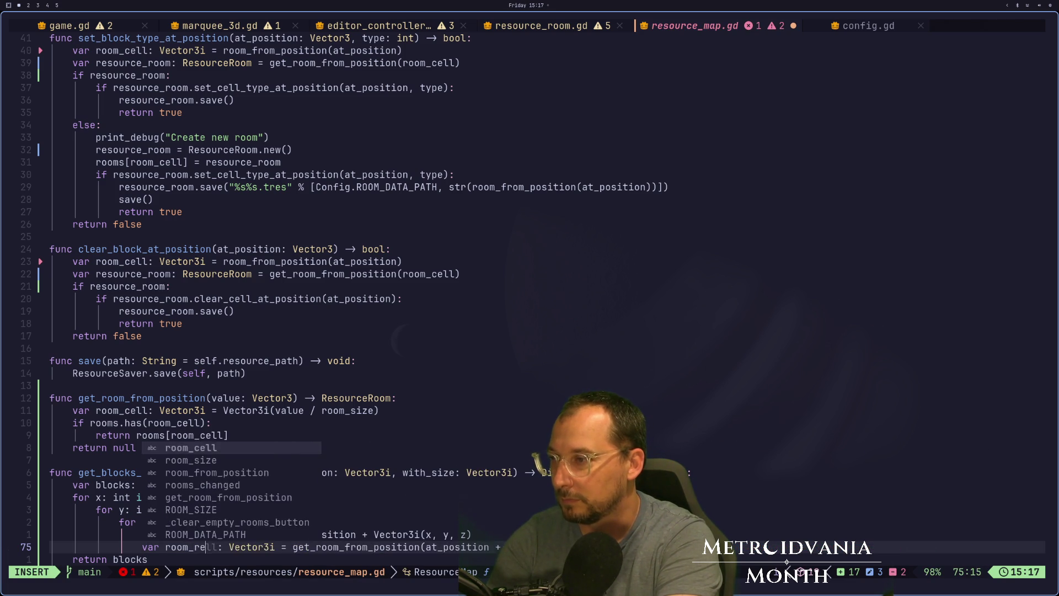
key("Escape")
type("ct=")
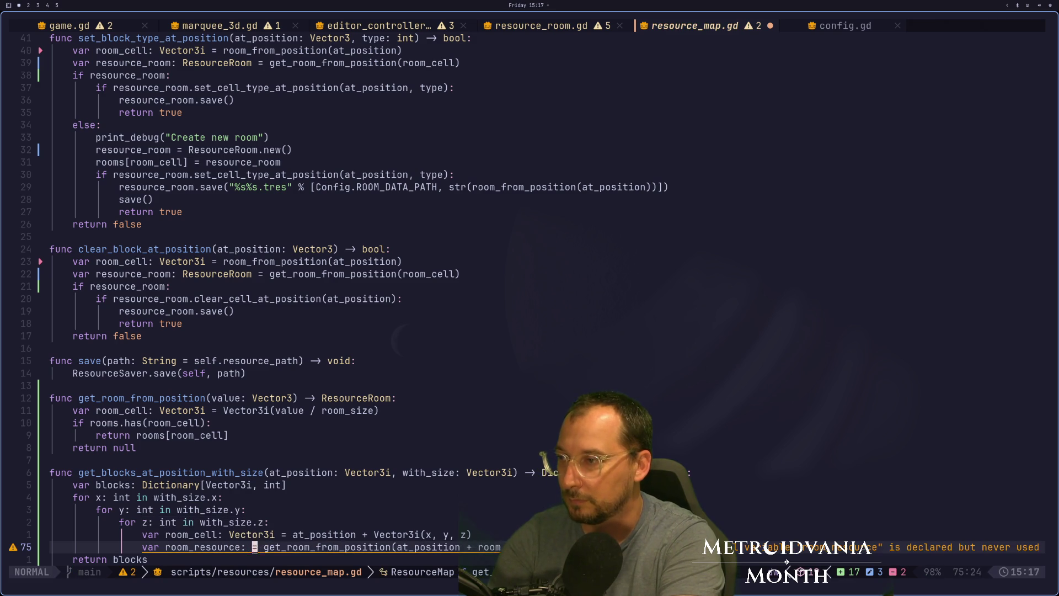
type("Room")
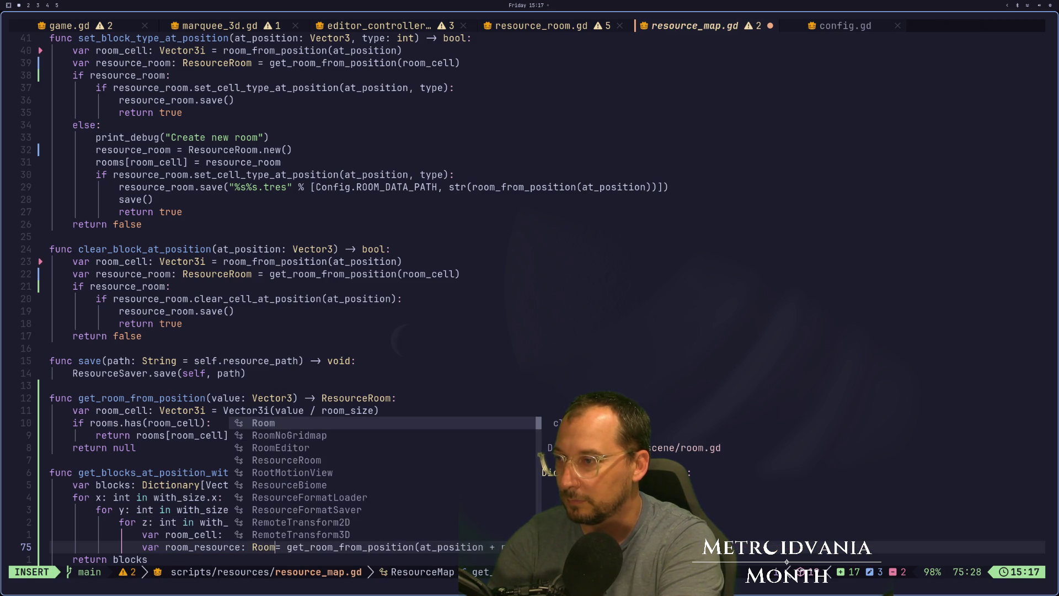
key("BackSpace")
key("BackSpace")
key("BackSpace")
type("esourceRoom")
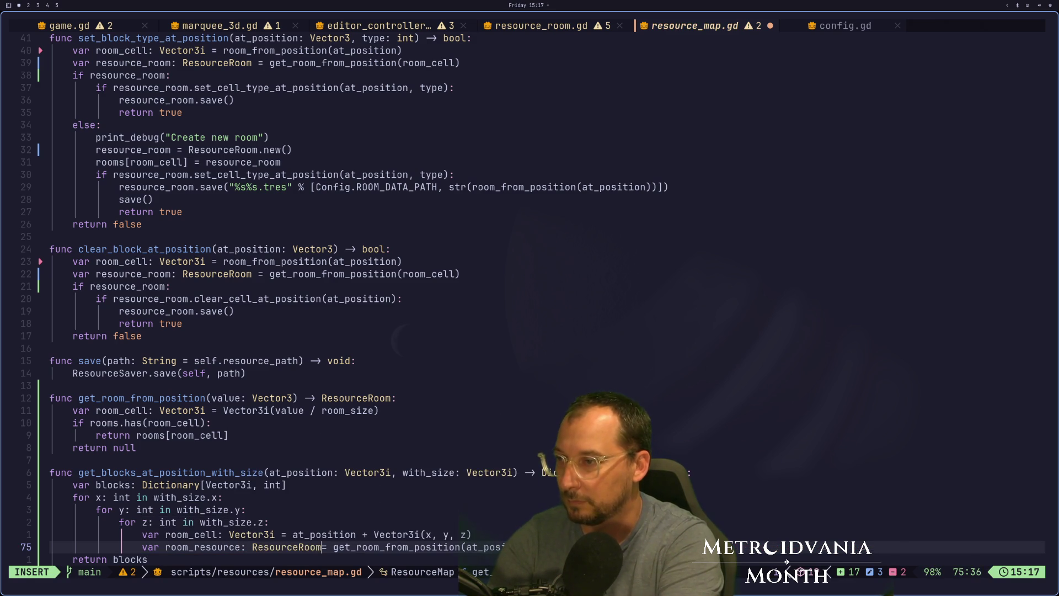
key("Escape")
key("space")
key("w")
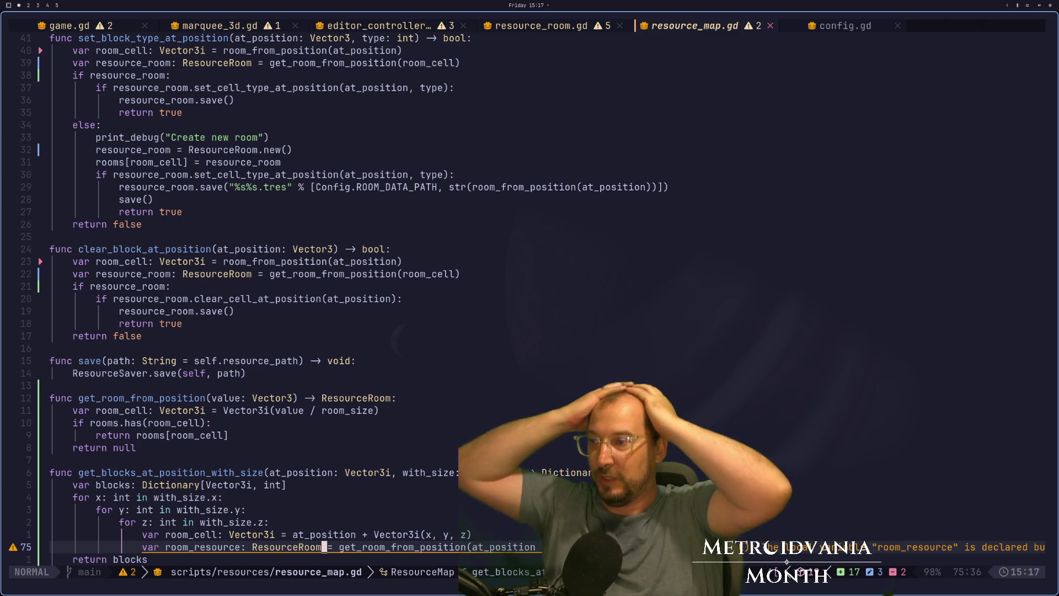
Step: Clear the stray Vector3i from line 75 and start a new 'room_resource.' line
key("P")
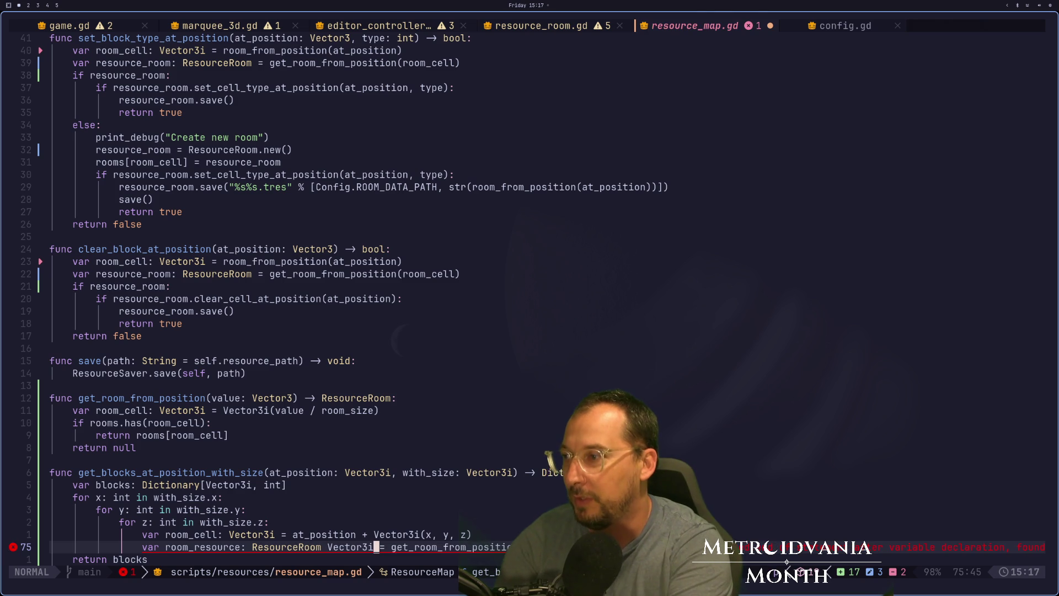
key("i")
key("Escape")
key("i")
key("Escape")
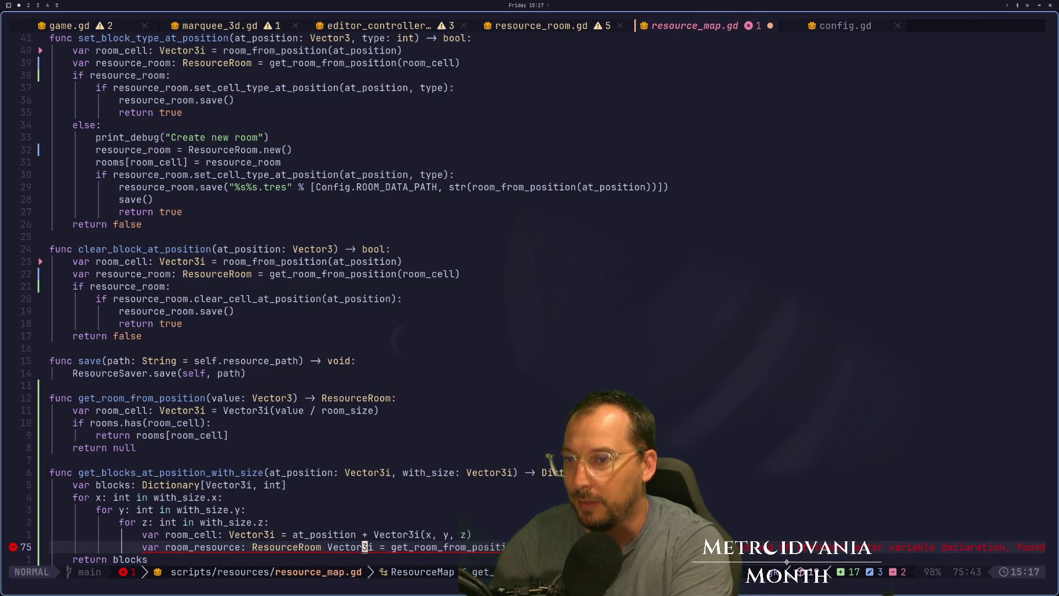
key("u")
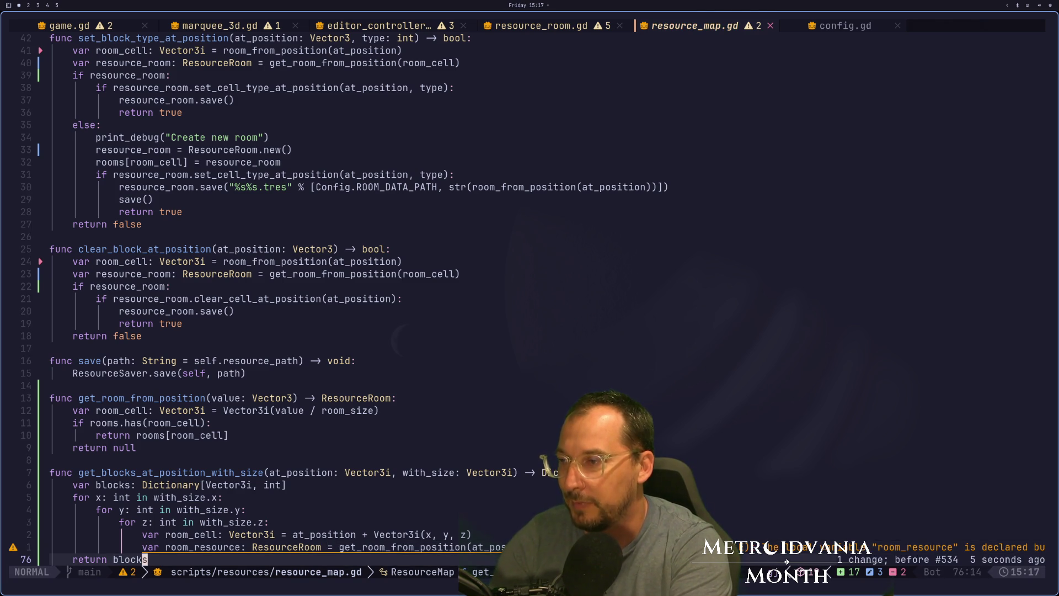
type("o")
type("room_resour")
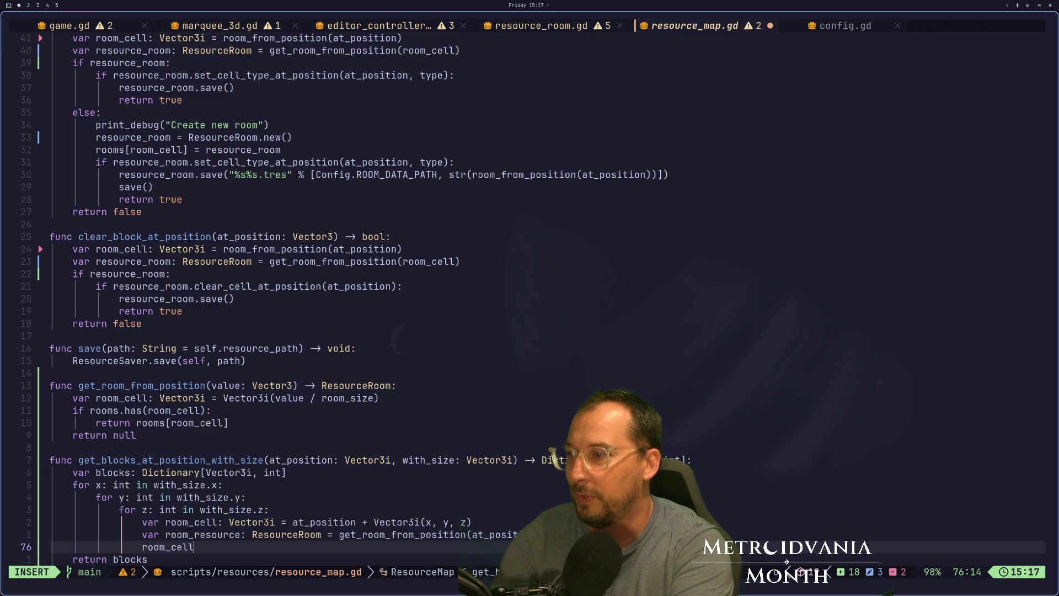
type("ce.")
key("Escape")
Step: Split the editor vertically and show resource_room.gd beside resource_map.gd
key("shift+l")
key("shift+h")
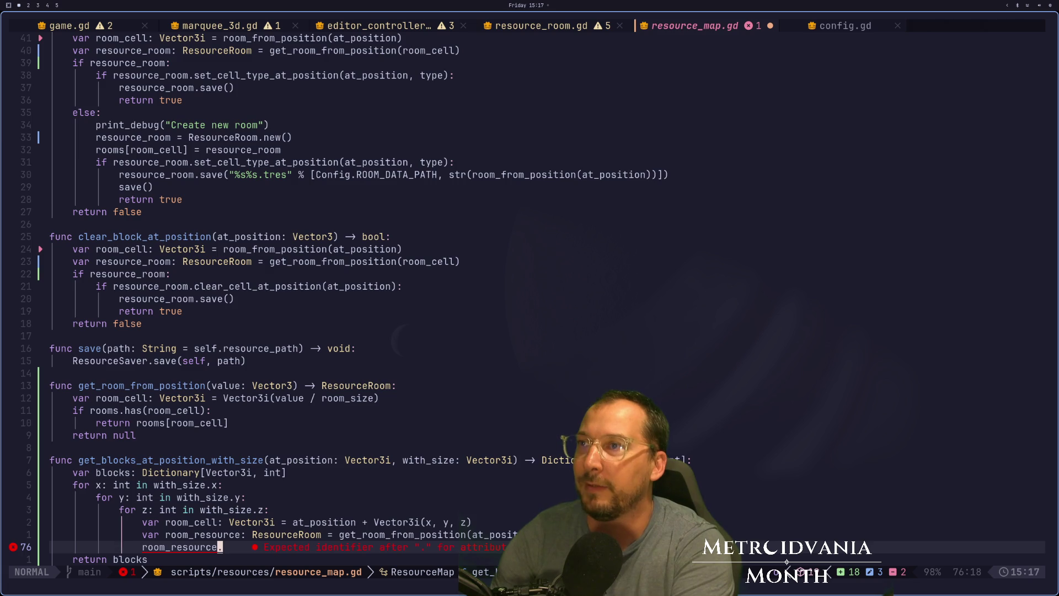
key("shift+h")
key("shift+l")
key("space")
key("bar")
key("shift+h")
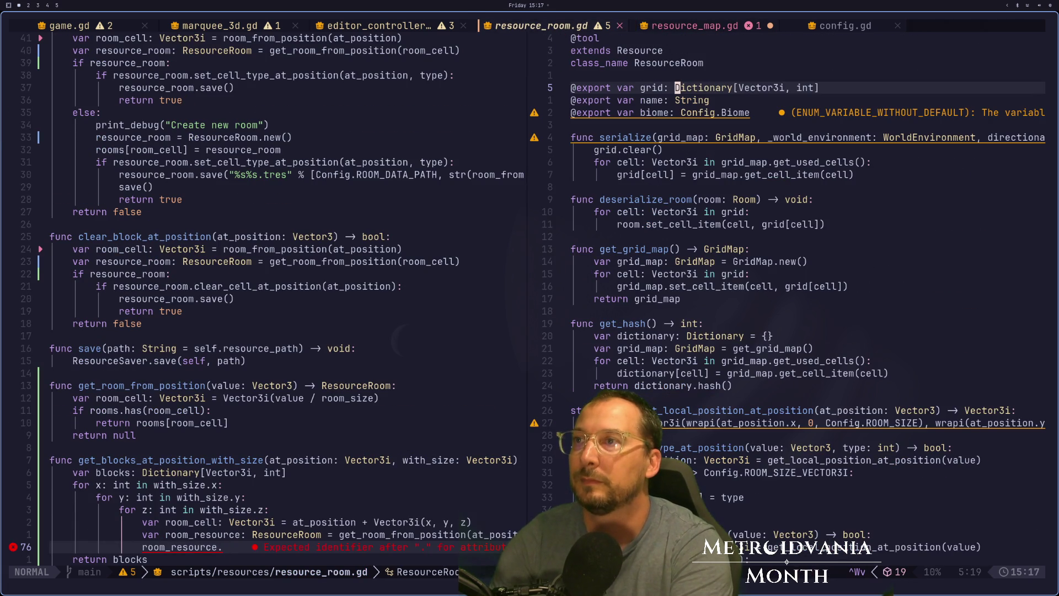
Step: Focus the resource_room.gd split and step through its functions with counted j/k moves
key("ctrl+h")
key("ctrl+l")
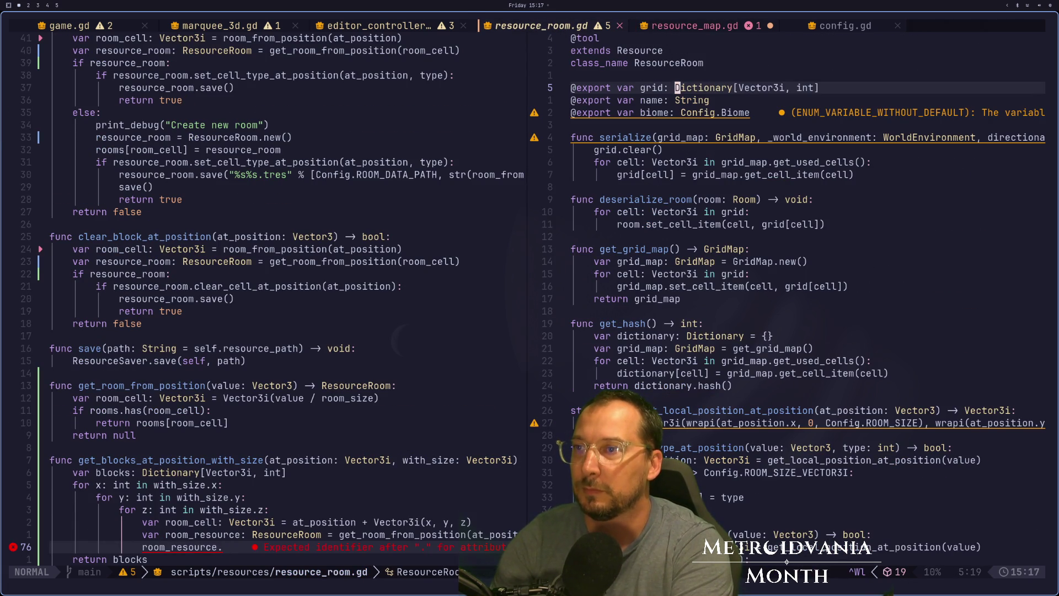
key("j")
key("8")
key("j")
key("1")
key("0")
key("j")
key("5")
key("j")
key("3")
key("k")
Step: Finish reading resource_room.gd, then move to workspace 4 and bring up the application launcher
key("k")
key("4")
key("j")
key("1")
key("0")
key("j")
key("1")
key("0")
key("j")
key("j")
key("k")
key("4")
key("k")
key("5")
key("k")
key("j")
key("j")
key("j")
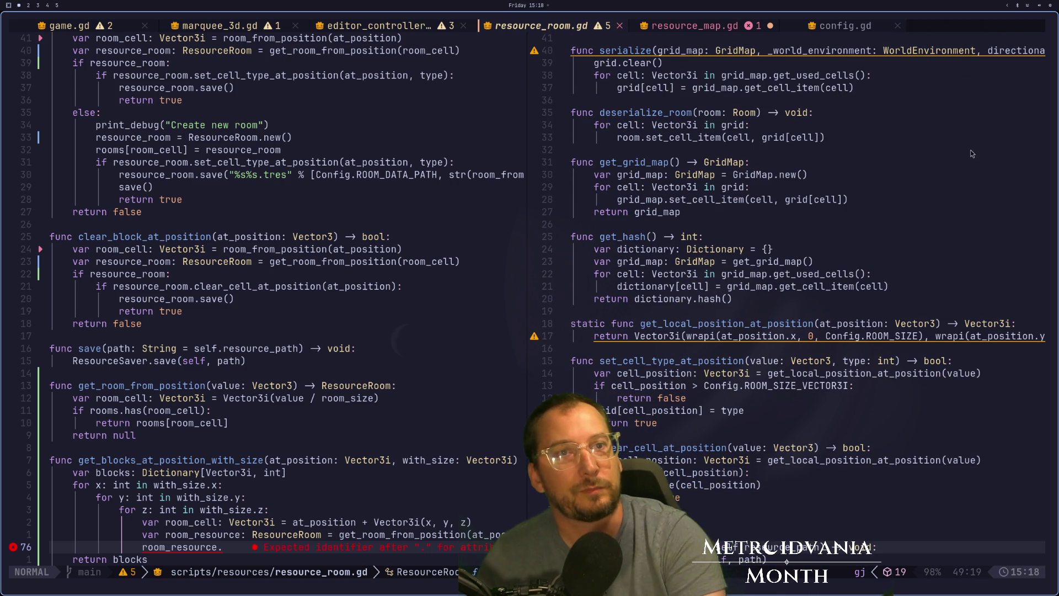
key("super+shift+4")
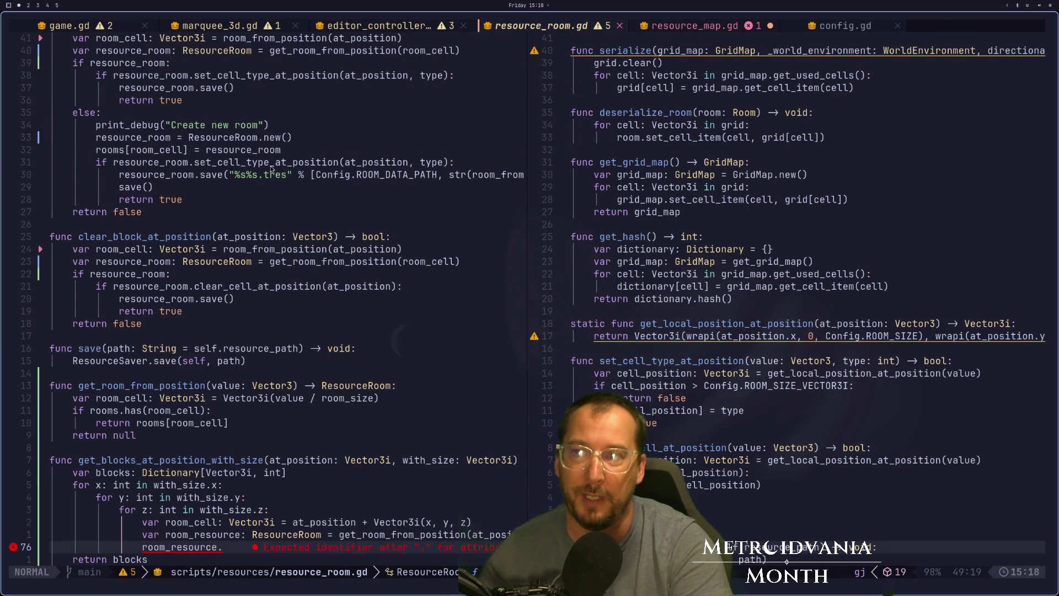
key("super+space")
Step: Launch Steam from the launcher by searching 'stea'
type("cr")
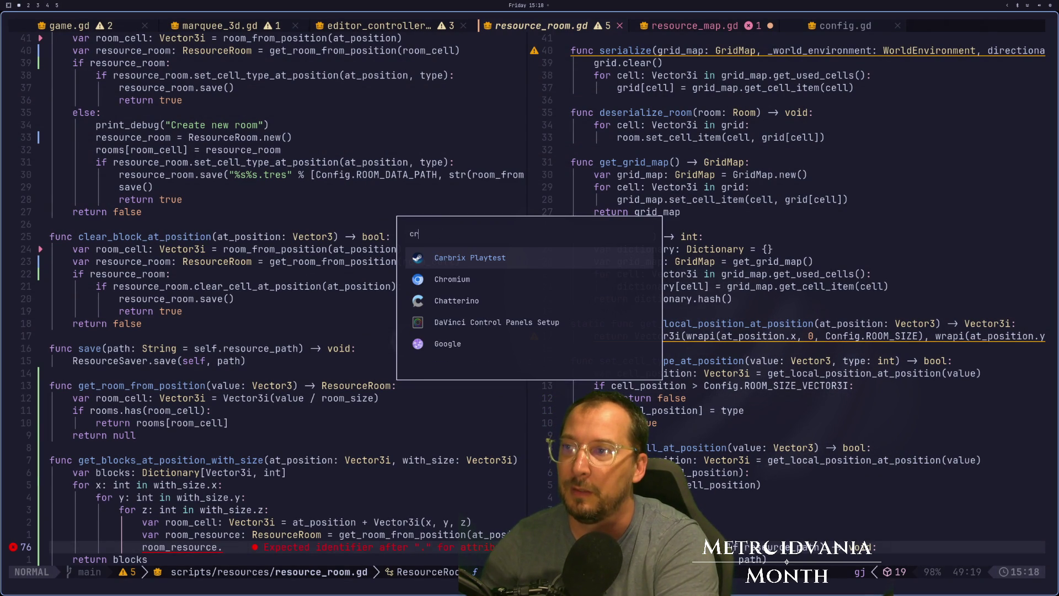
key("BackSpace")
key("BackSpace")
type("stea")
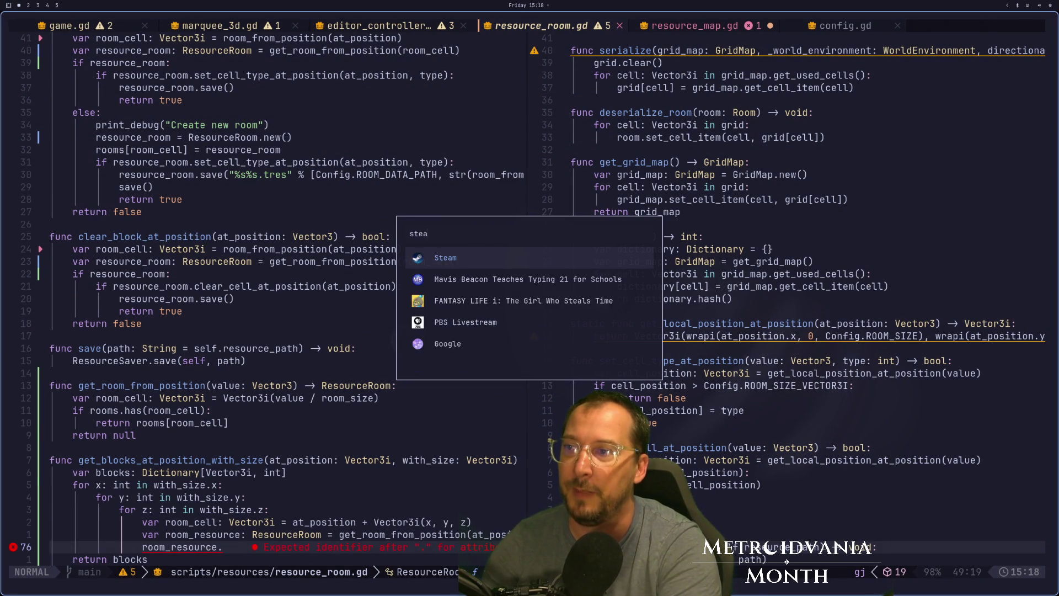
key("Return")
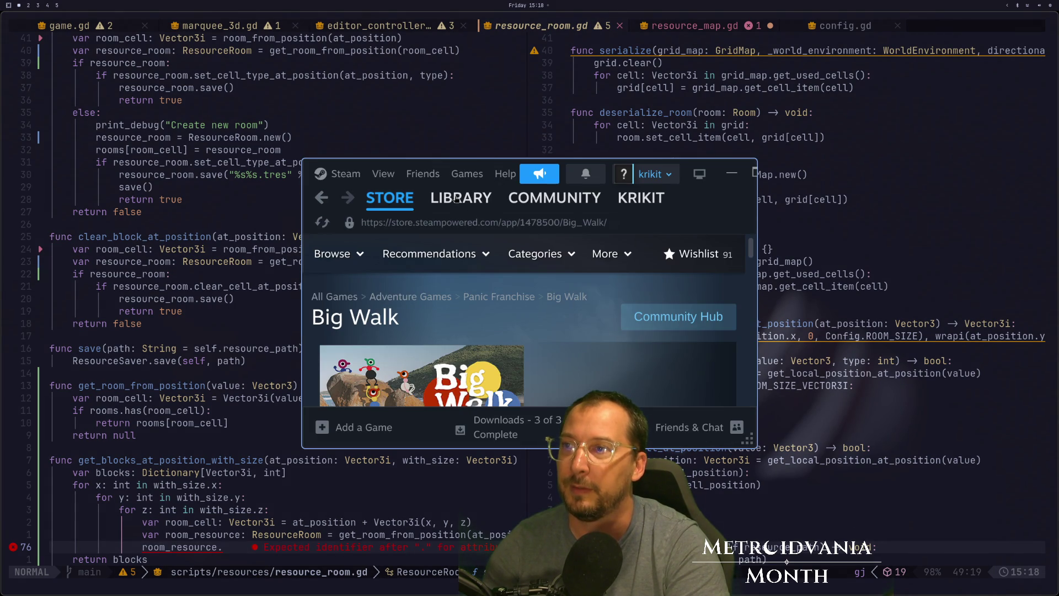
Step: Search the Steam library for 'fantasy', select FANTASY LIFE i, and make Steam fill the screen
left_click(455, 199)
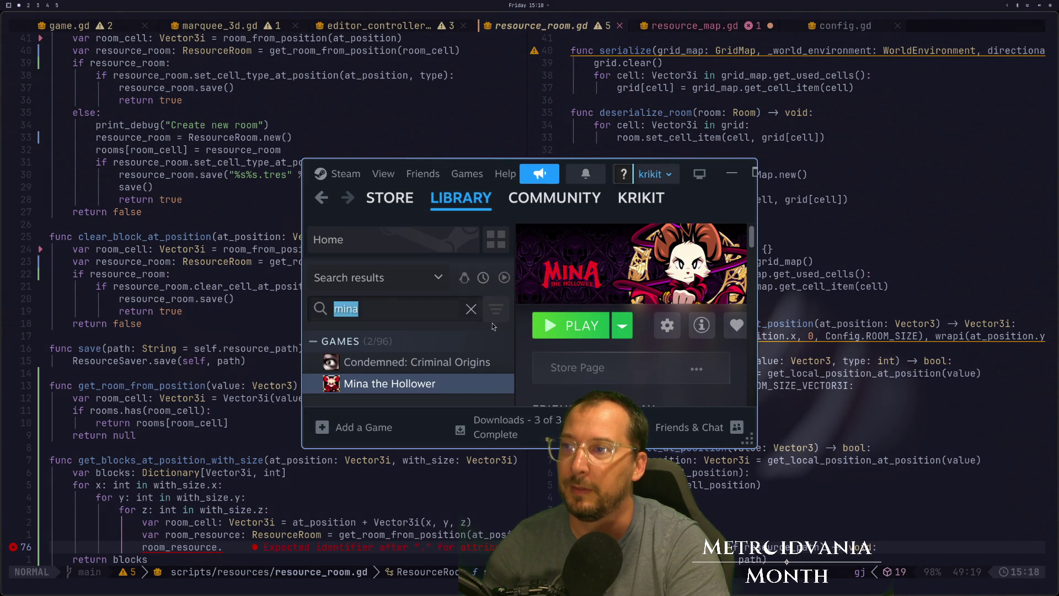
left_click(471, 309)
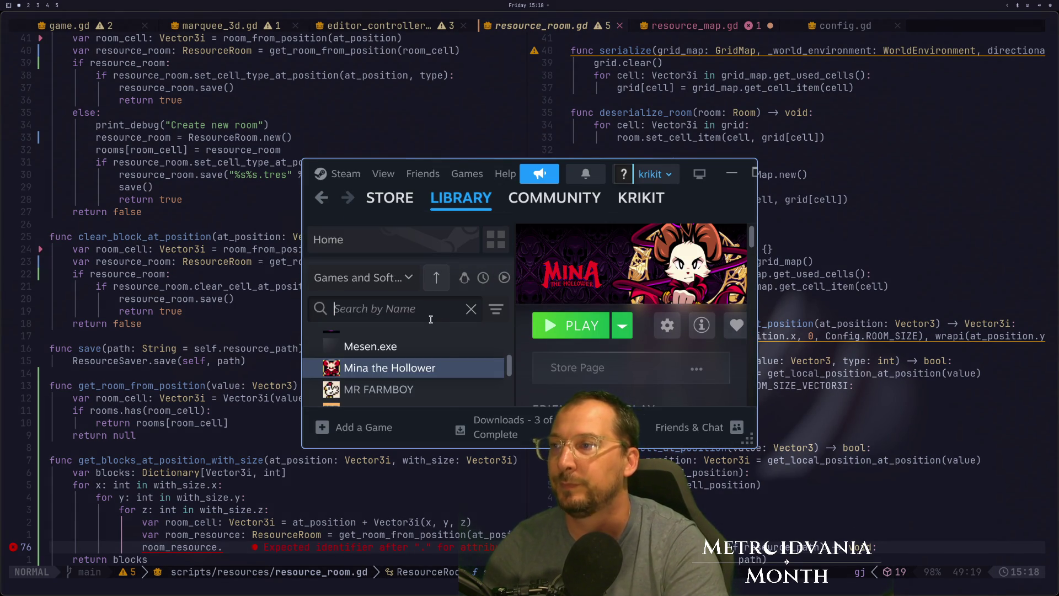
type("fantasy")
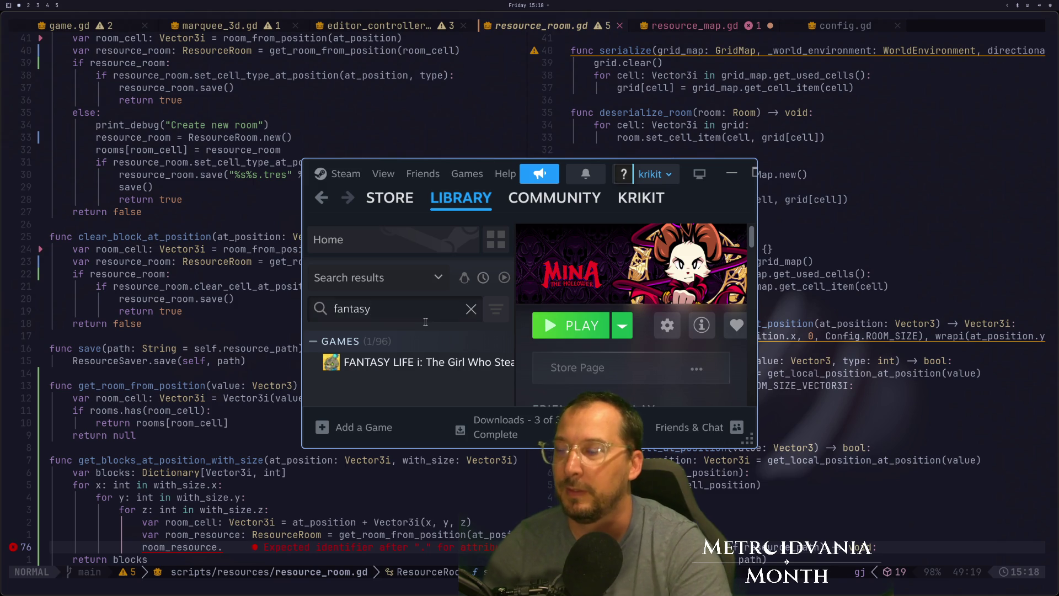
key("super+f")
key("Down")
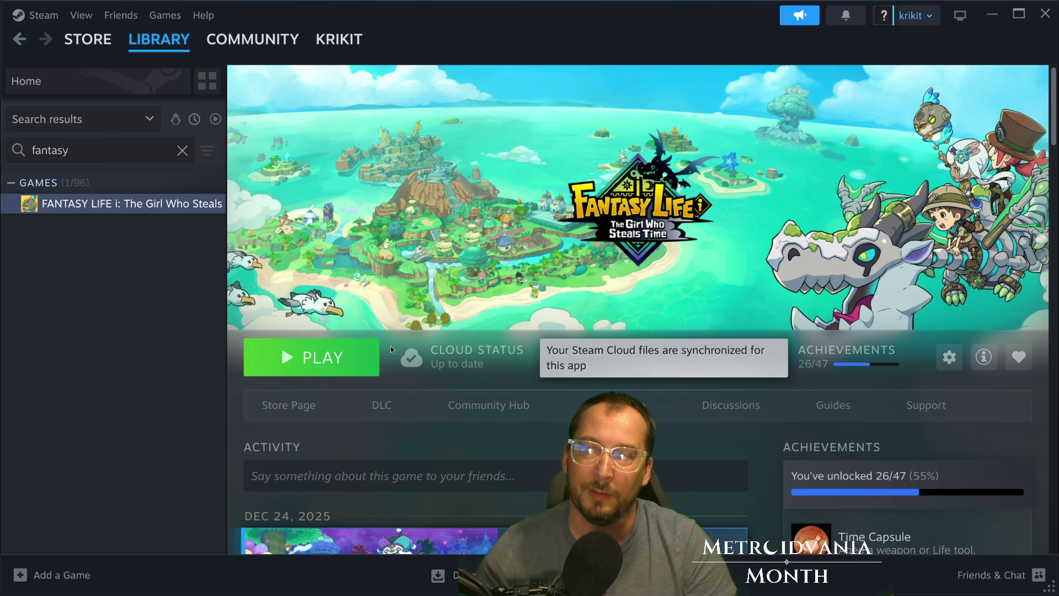
key("super+f")
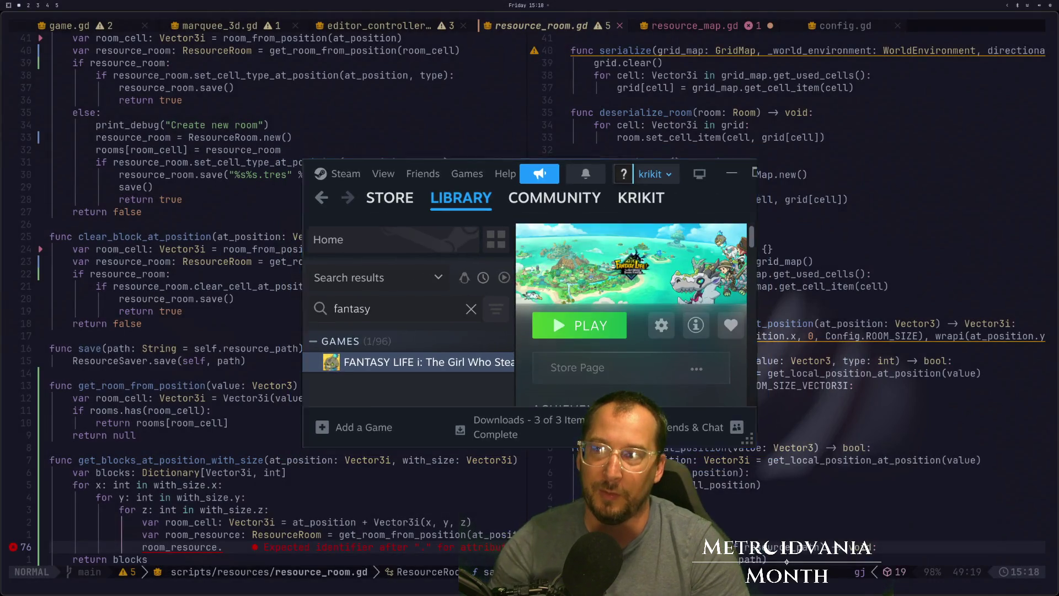
key("super+f")
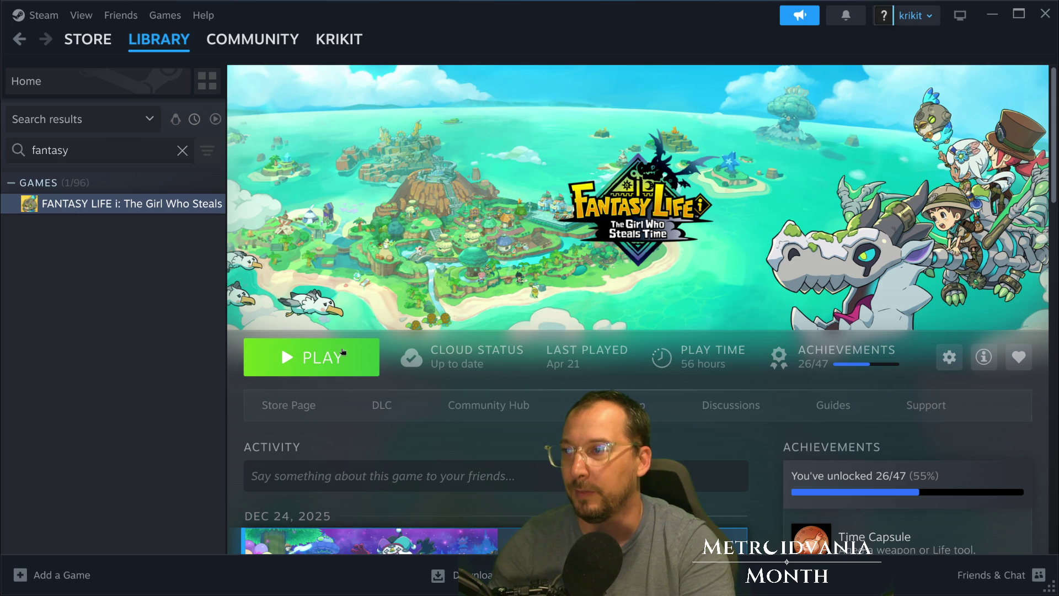
Step: Play FANTASY LIFE i from its library page, then alt-tab out of the game to the desktop
left_click(284, 358)
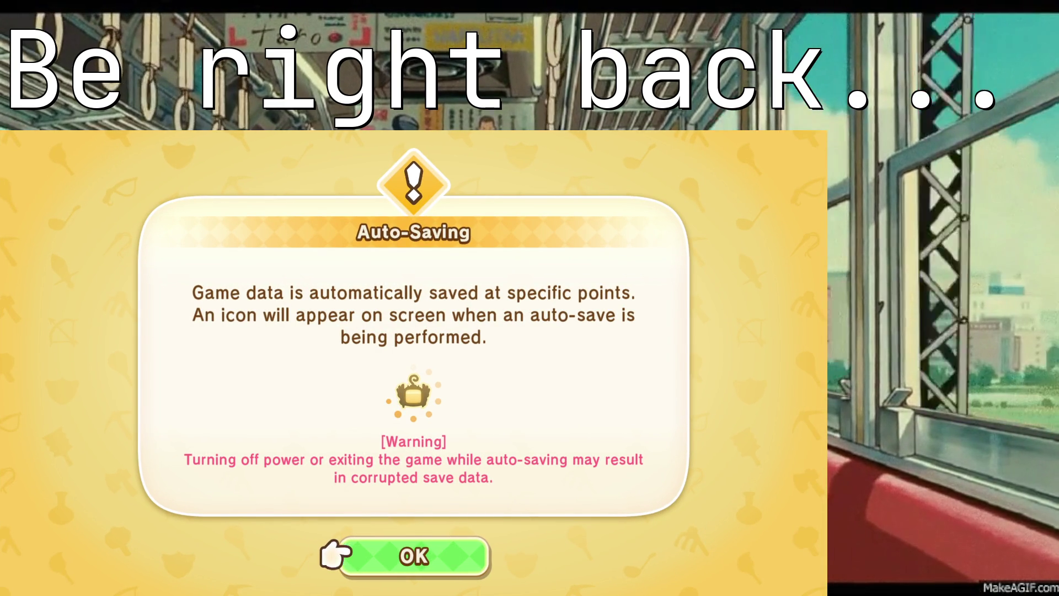
key("alt+Tab")
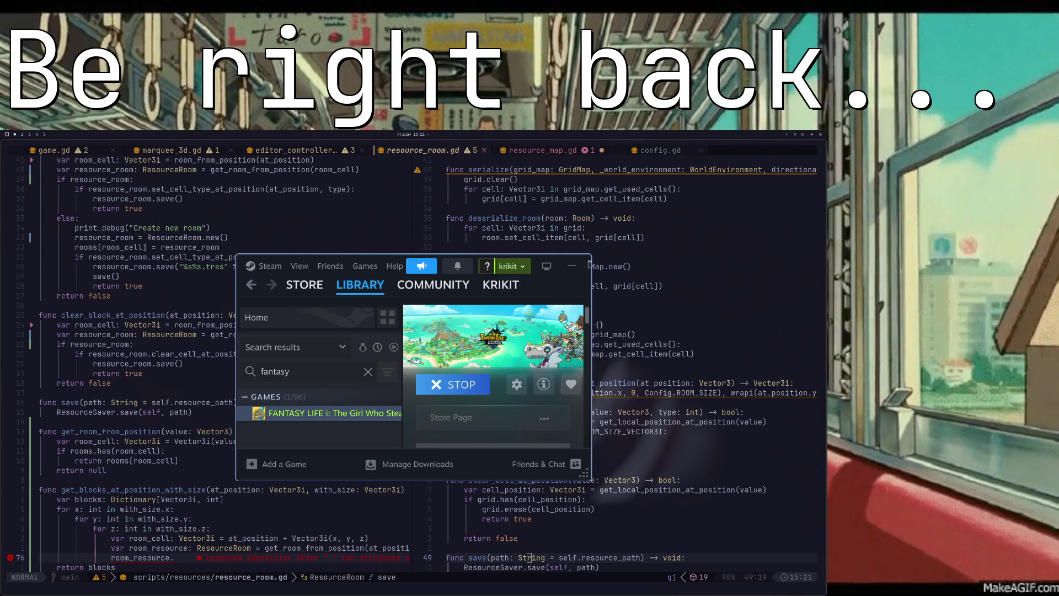
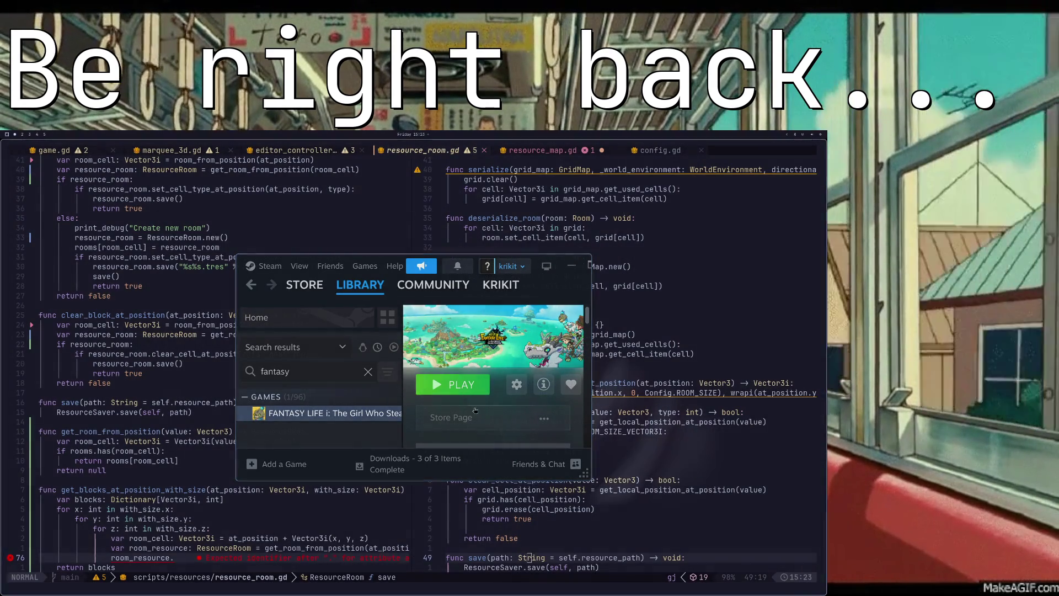
Step: Open resource_room.gd beside resource_map.gd at get_local_position_at_position, scrolled up to show its grid property
scroll(221, 506, "down", 2)
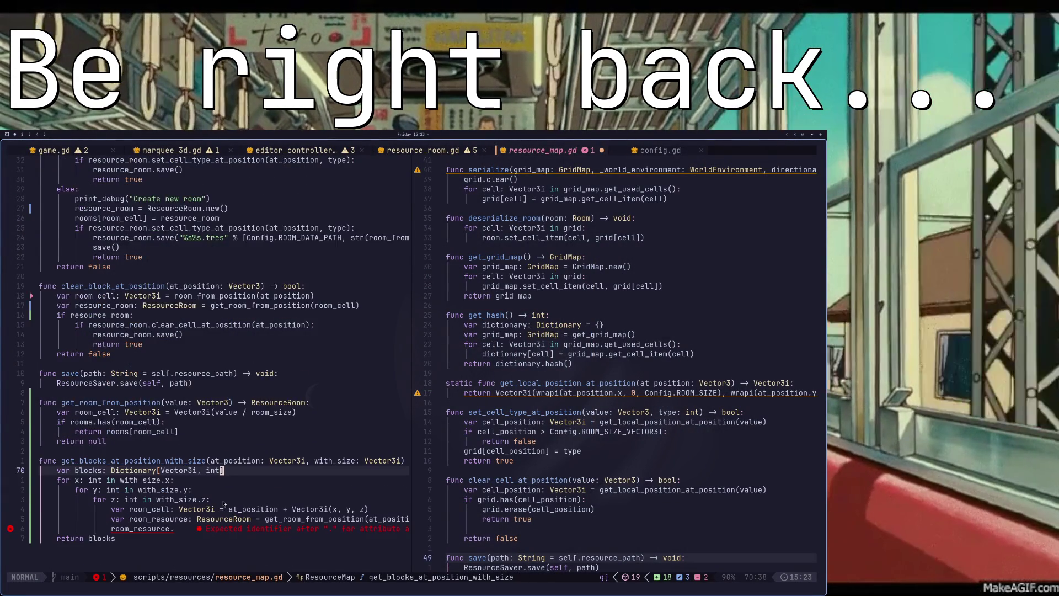
scroll(606, 489, "down", 2)
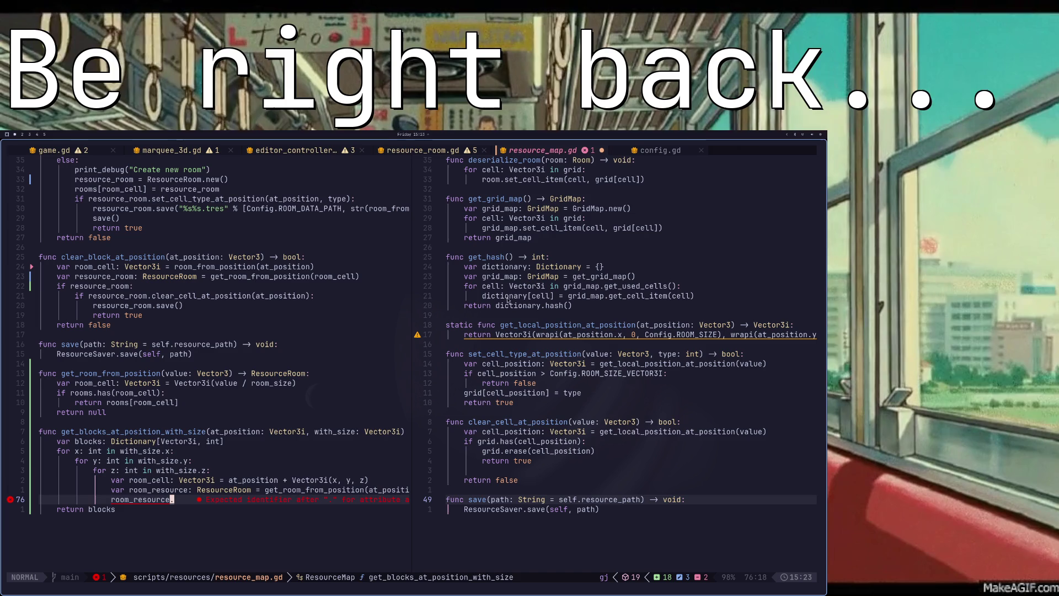
scroll(573, 402, "up", 1)
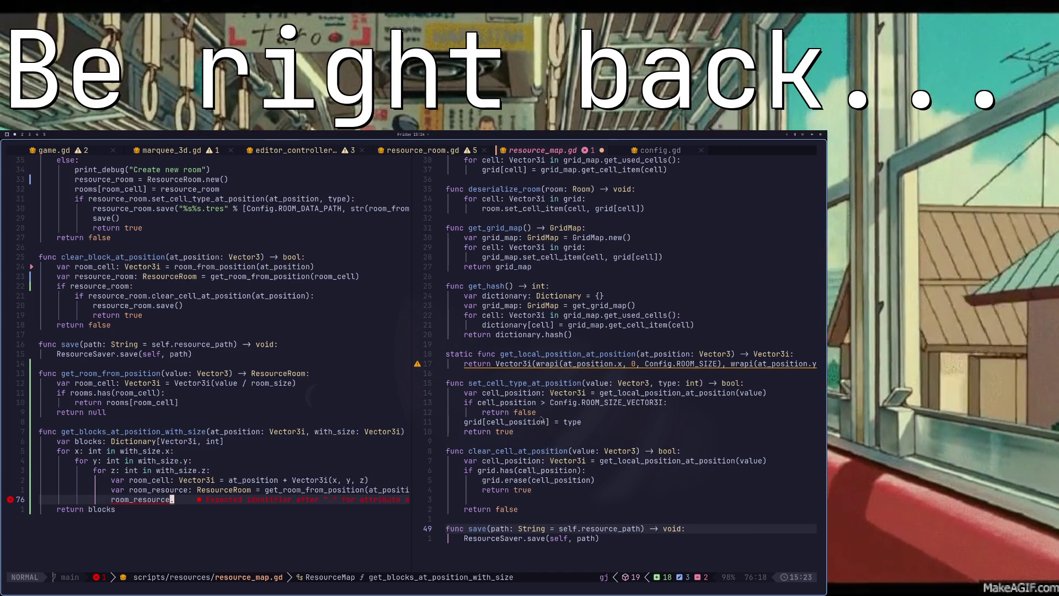
left_click(534, 363)
key("ctrl+o")
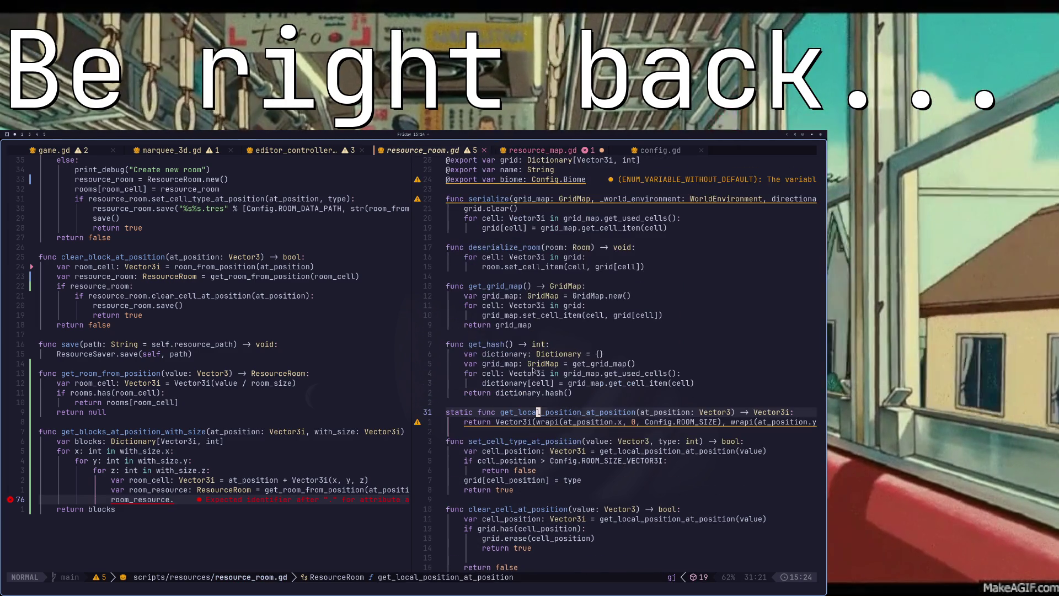
scroll(505, 450, "down", 3)
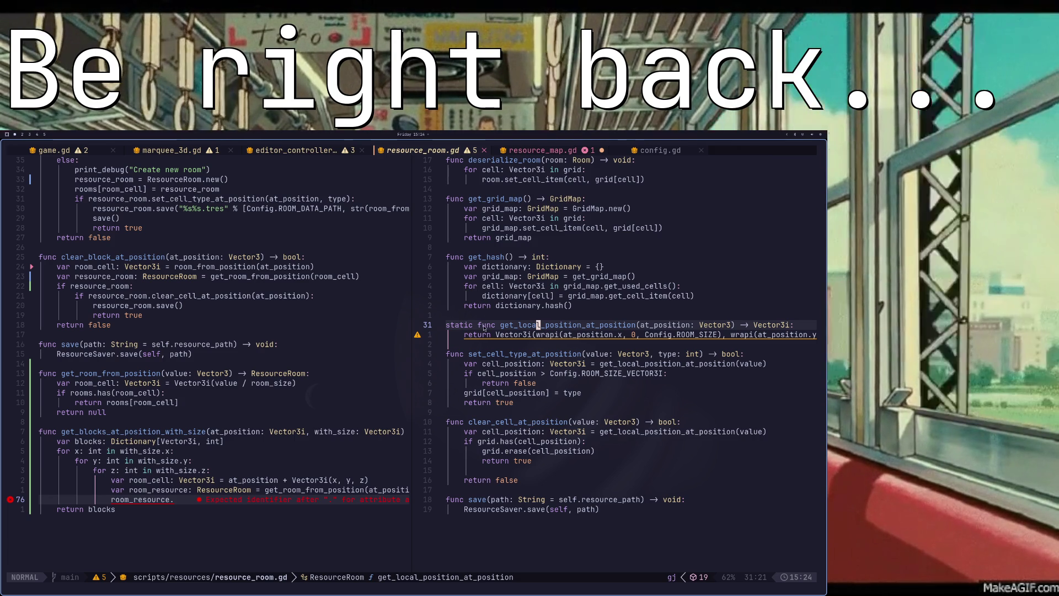
scroll(484, 328, "up", 4)
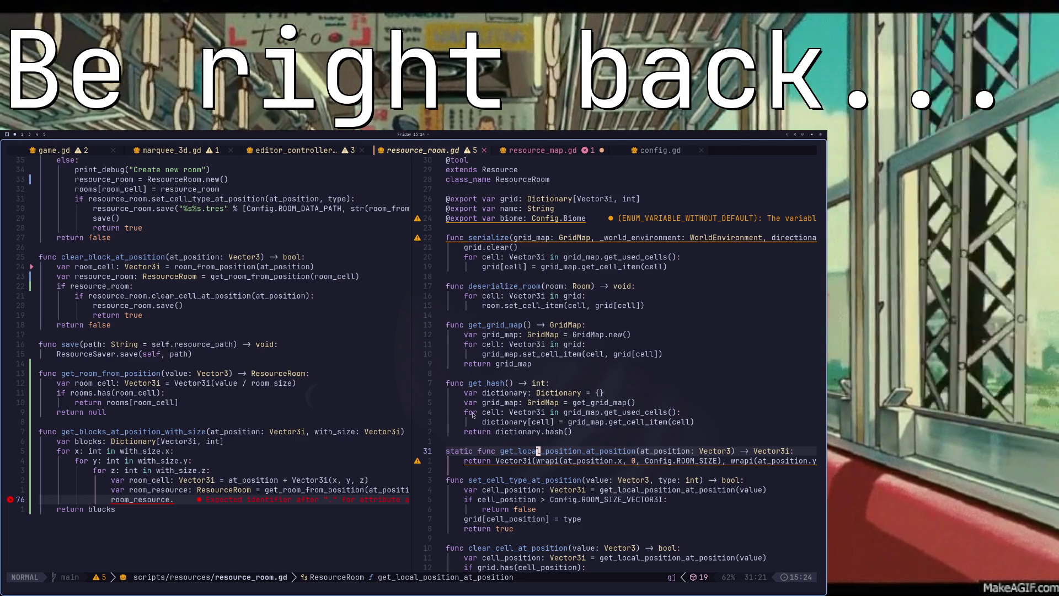
Step: Complete line 76 of resource_map.gd so it reads room_resource.grid
key("Escape")
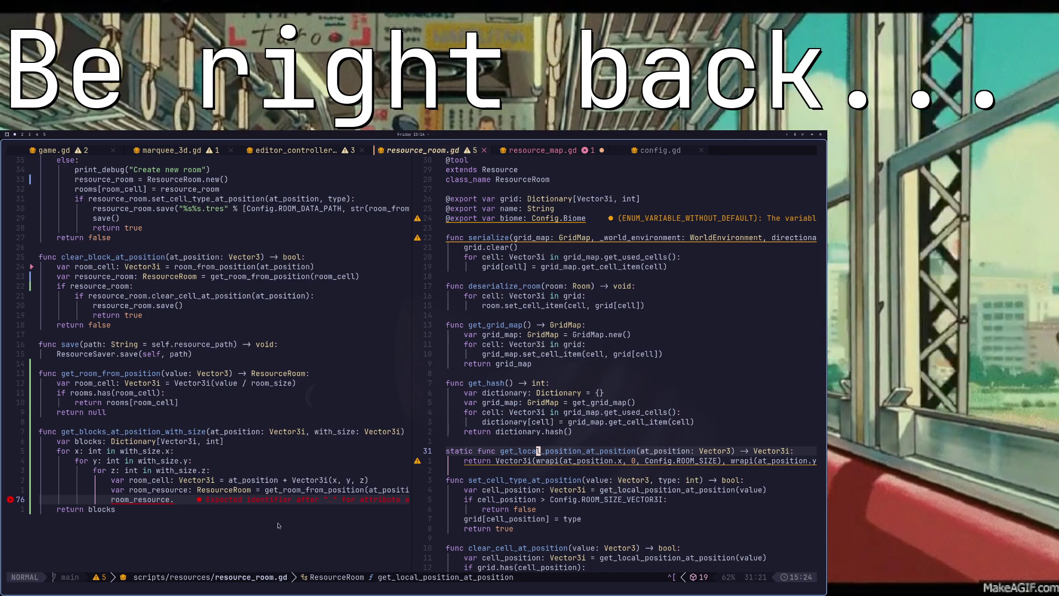
left_click(231, 503)
type("agt")
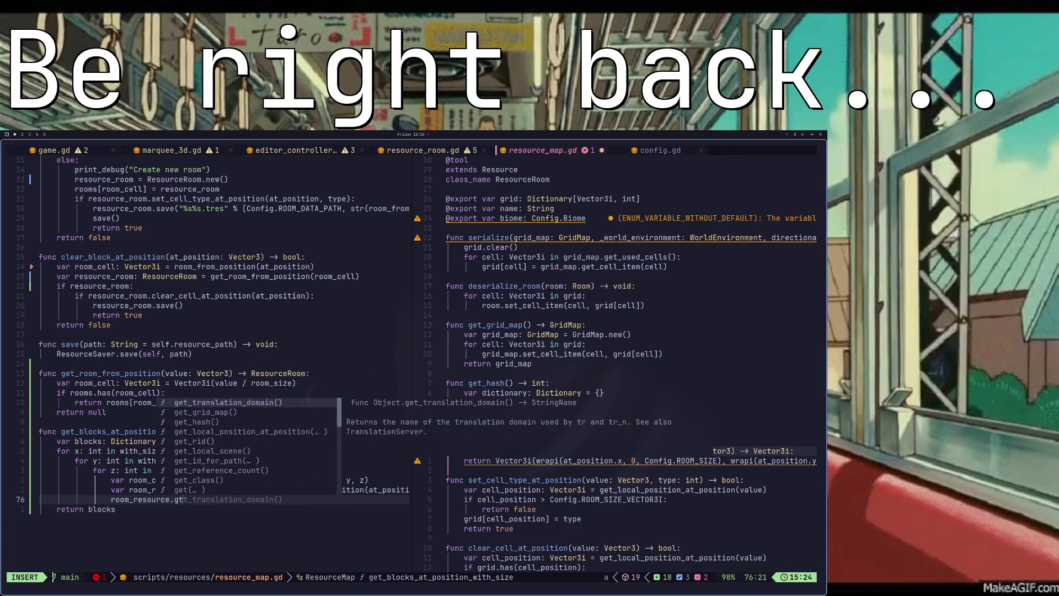
key("BackSpace")
type("rid")
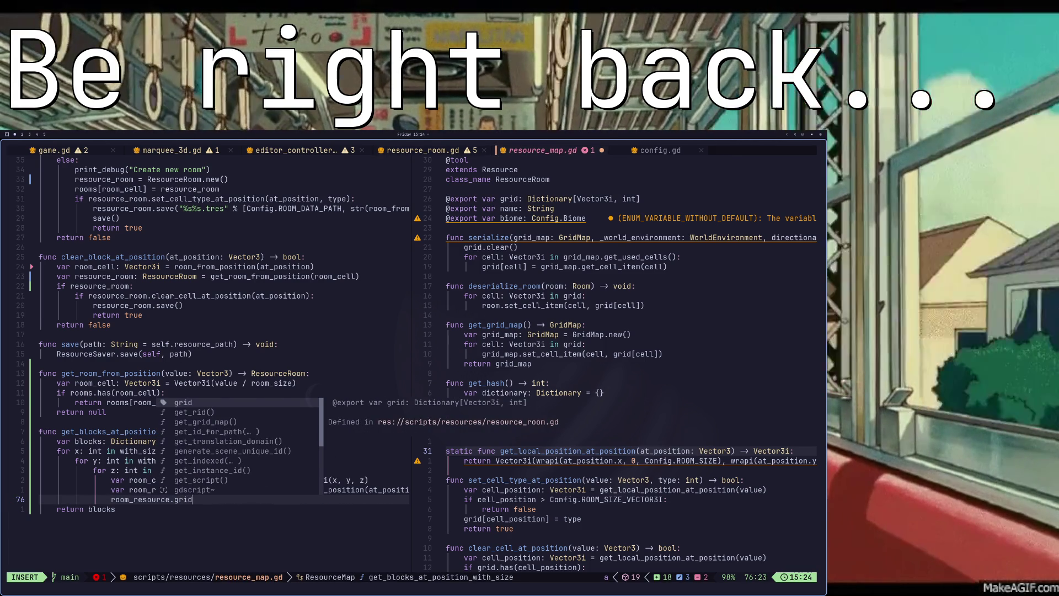
key("Escape")
scroll(642, 319, "down", 3)
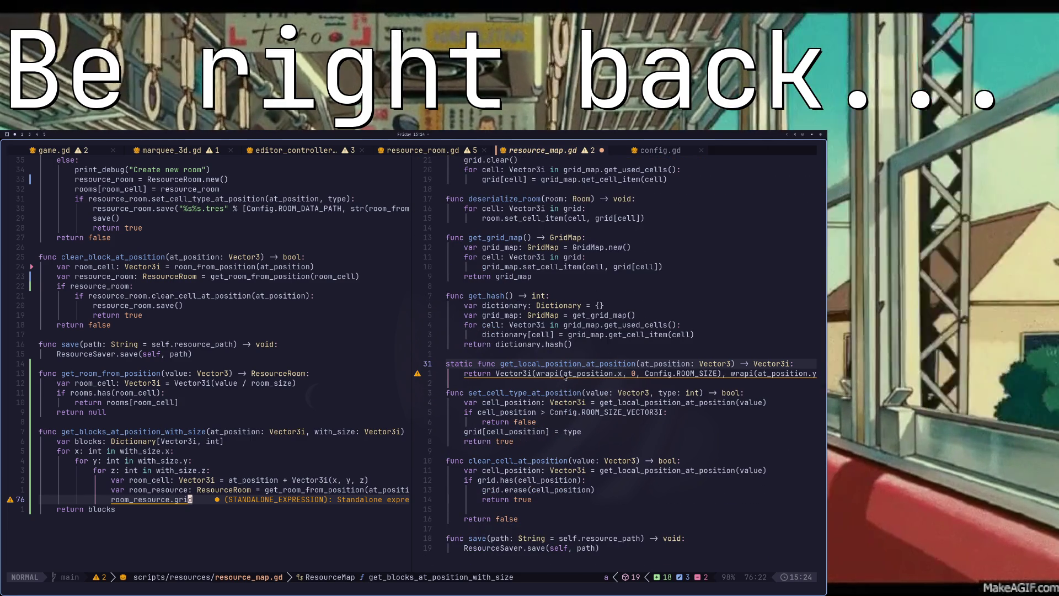
Step: Move the cursor to the return line of get_local_position_at_position in resource_room.gd
left_click(660, 363)
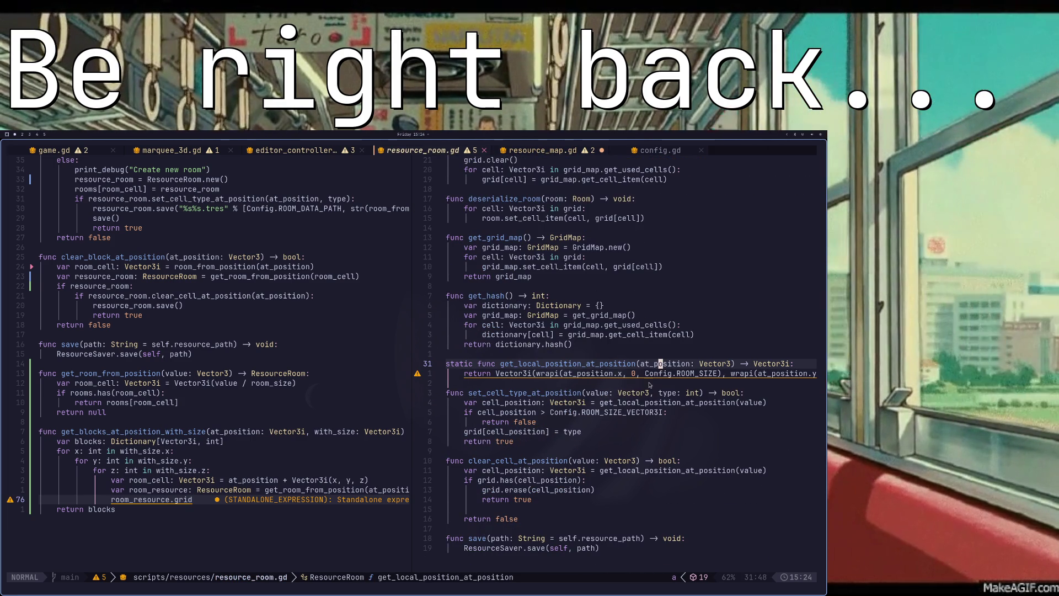
left_click(191, 499)
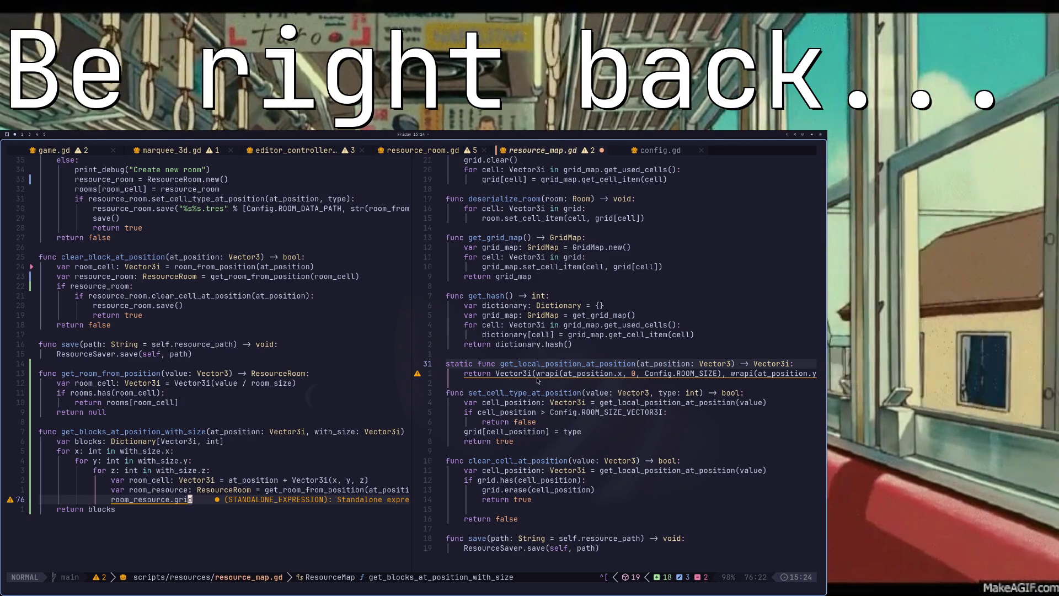
left_click(518, 379)
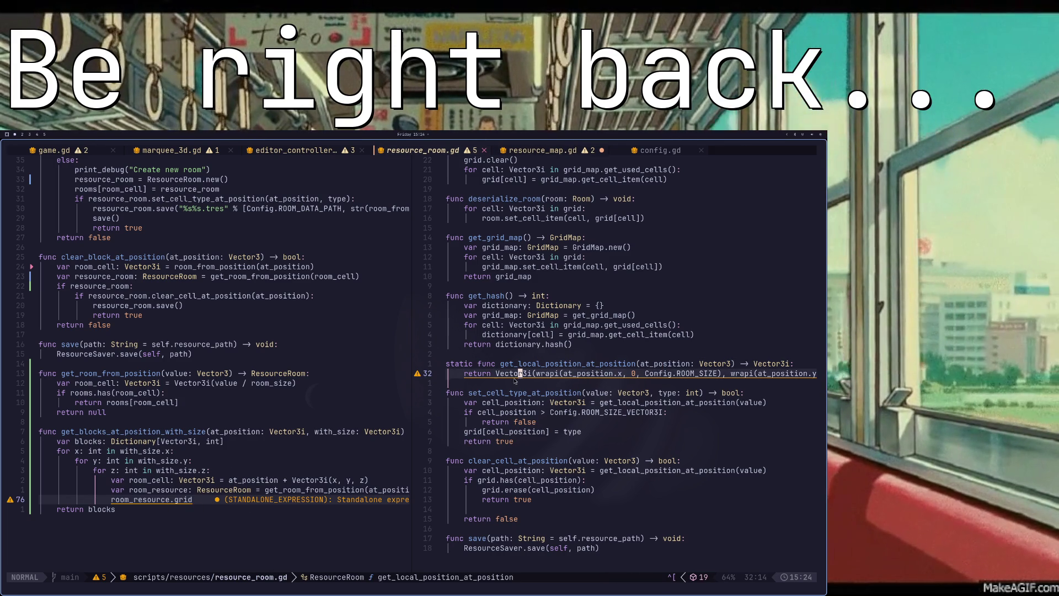
key("i")
key("Escape")
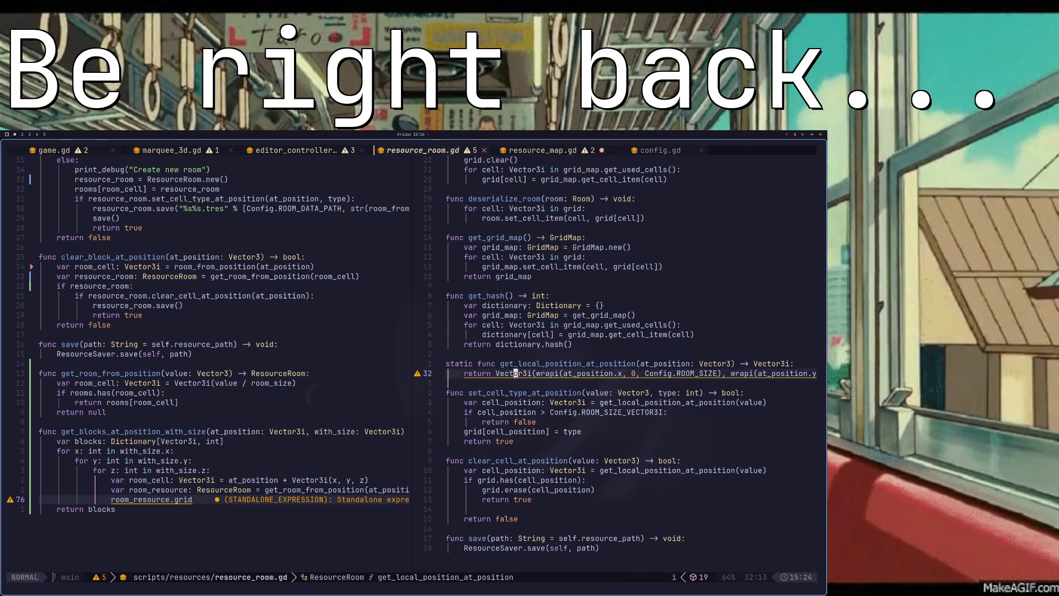
Step: Add a 'func get_cell_at_position()' declaration below get_local_position_at_position's return line
key("o")
key("Return")
type("func ")
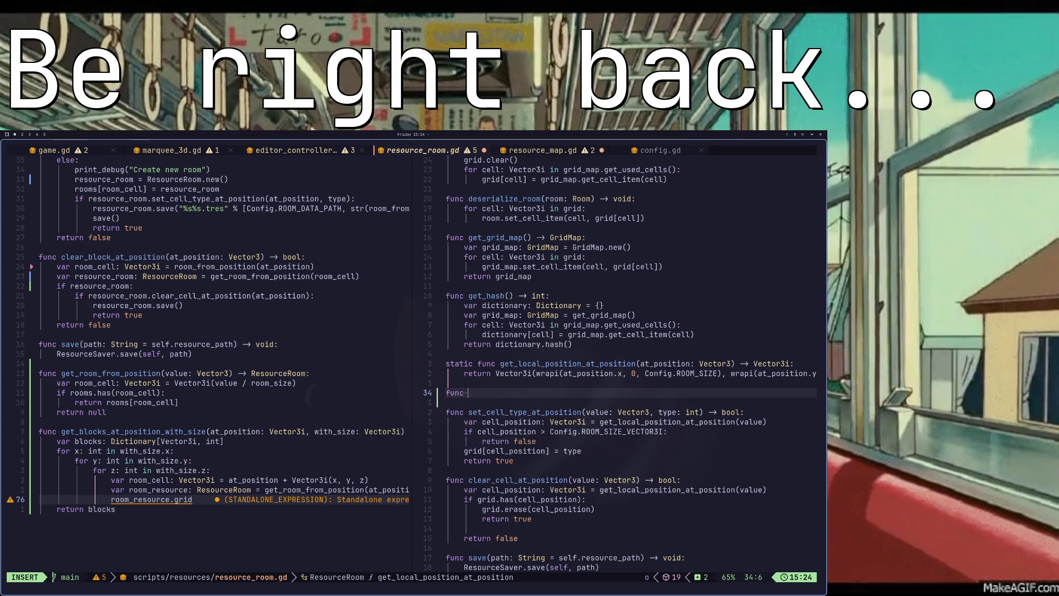
type("get_")
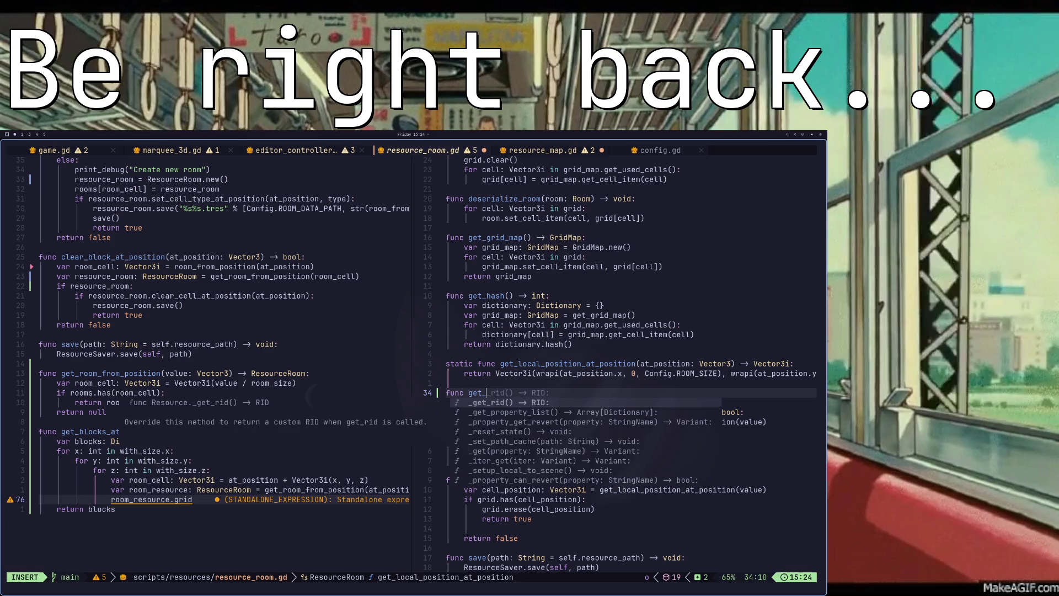
key("Escape")
type("k")
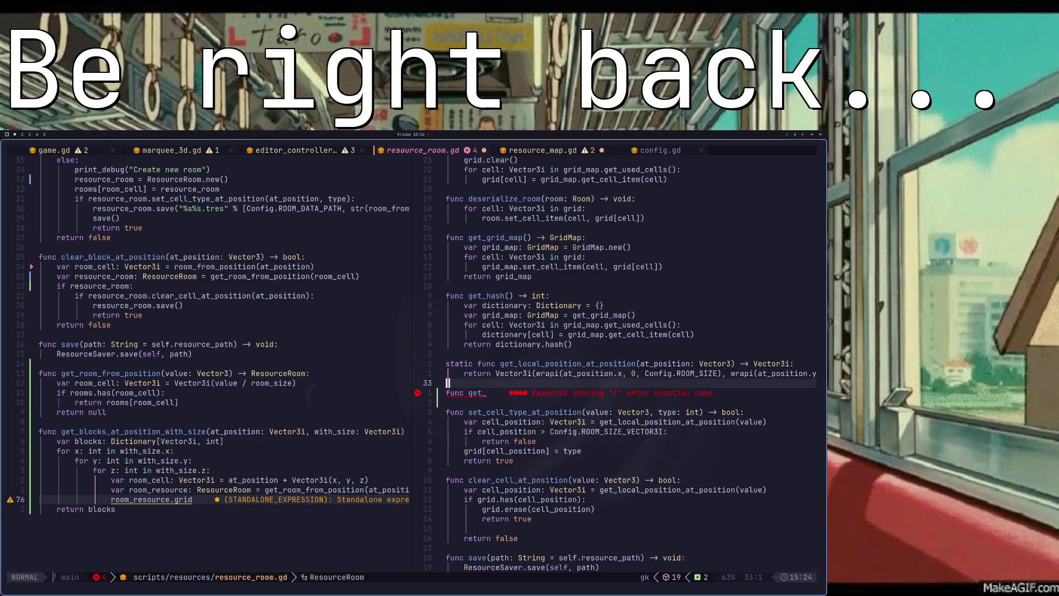
type("jAcell_")
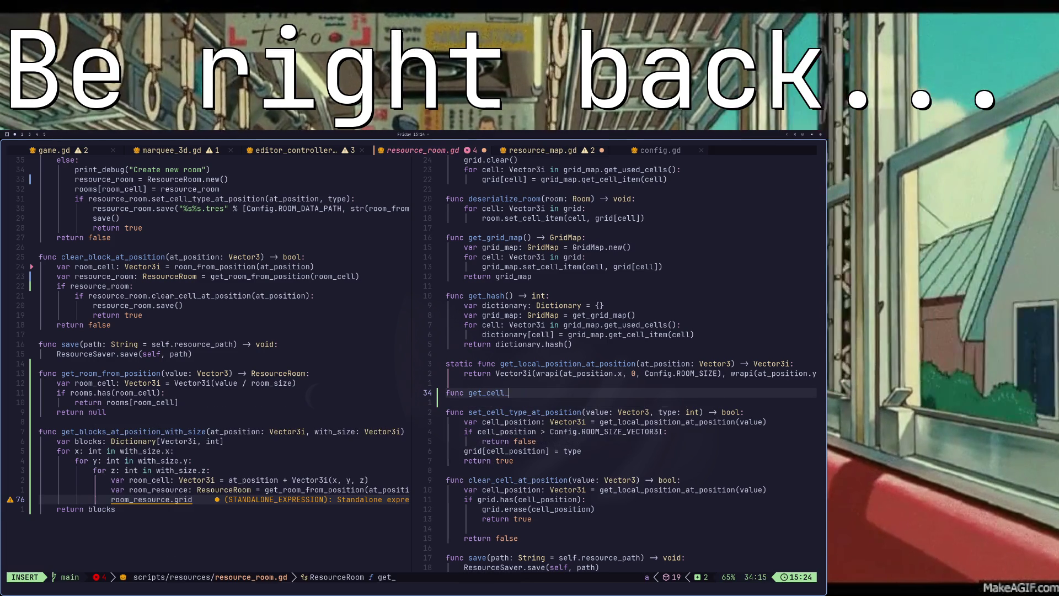
type("_position")
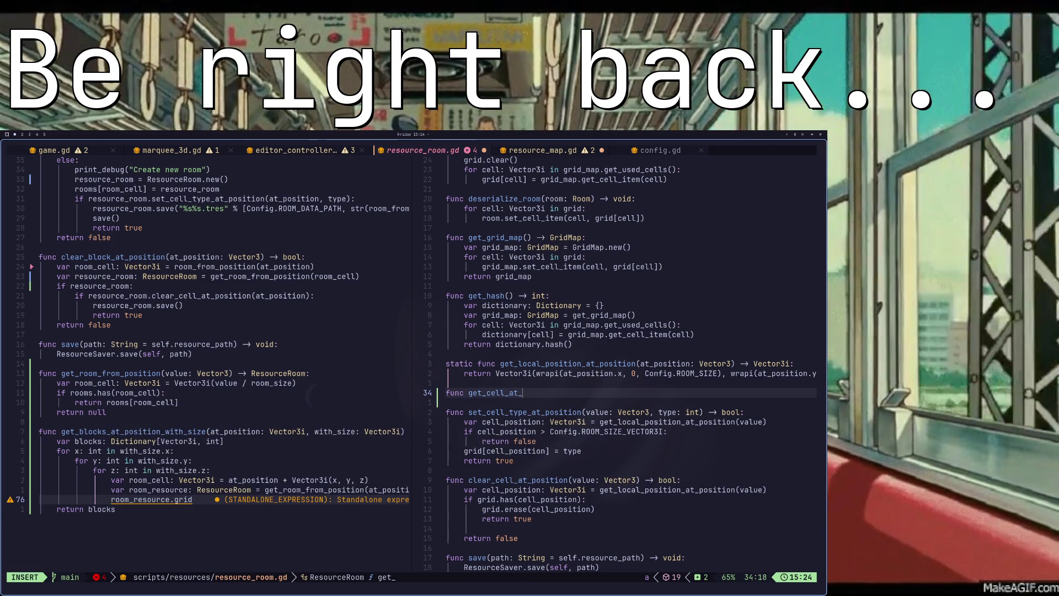
key("Escape")
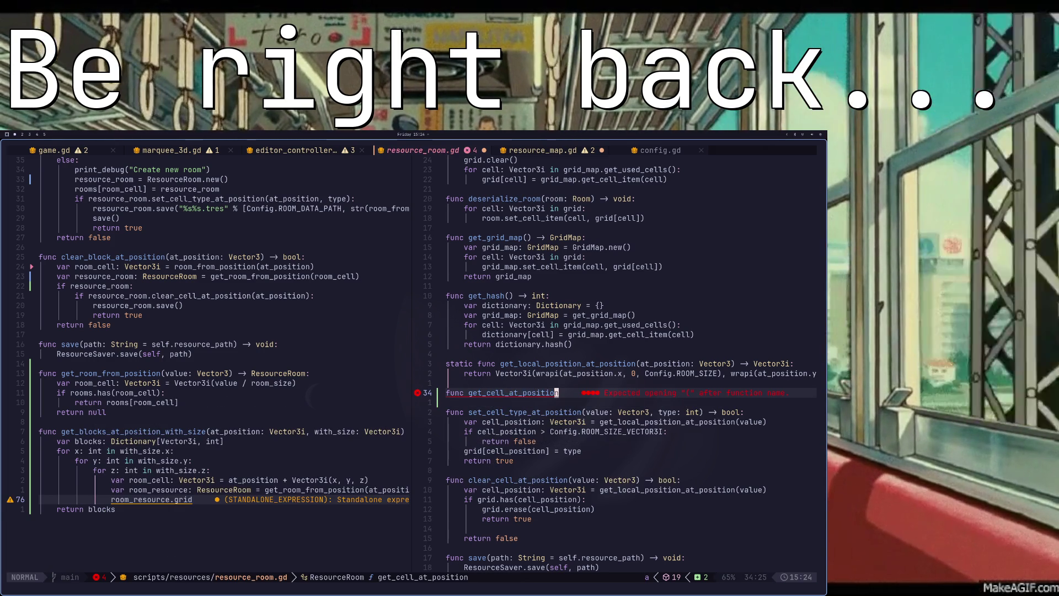
type("a(")
key("Escape")
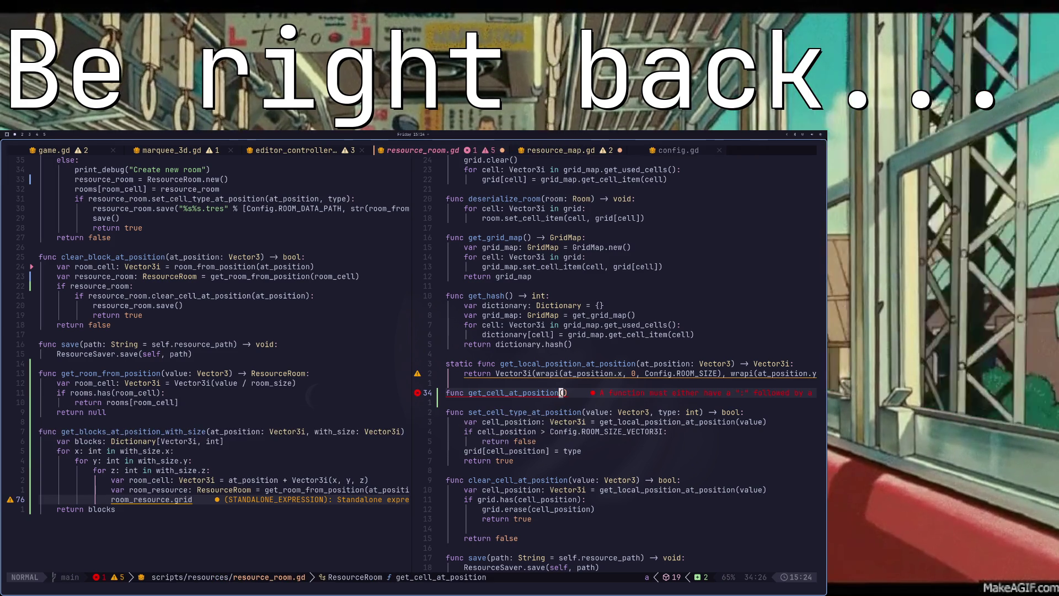